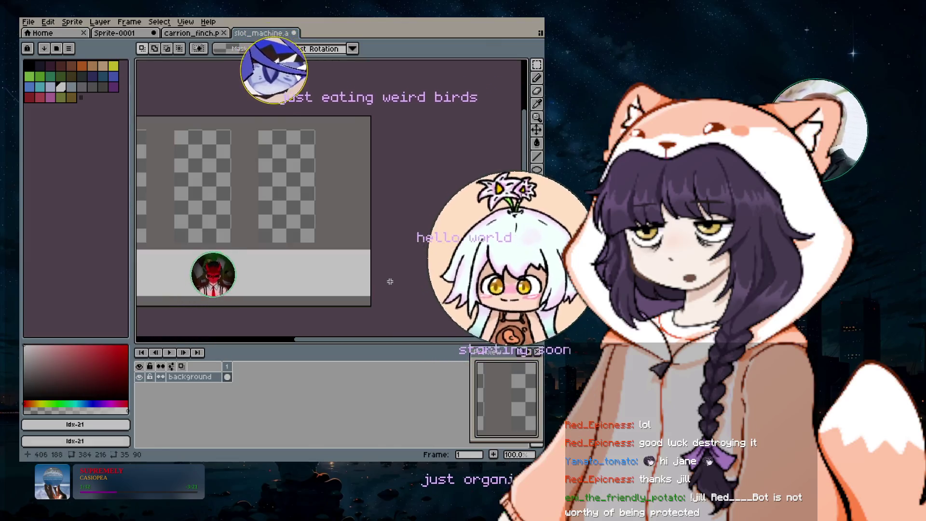
# - Detach the grey bar's rounded left end cap and move it up beside the first reel window
pyautogui.moveTo(317, 339); pyautogui.dragTo(250, 339)
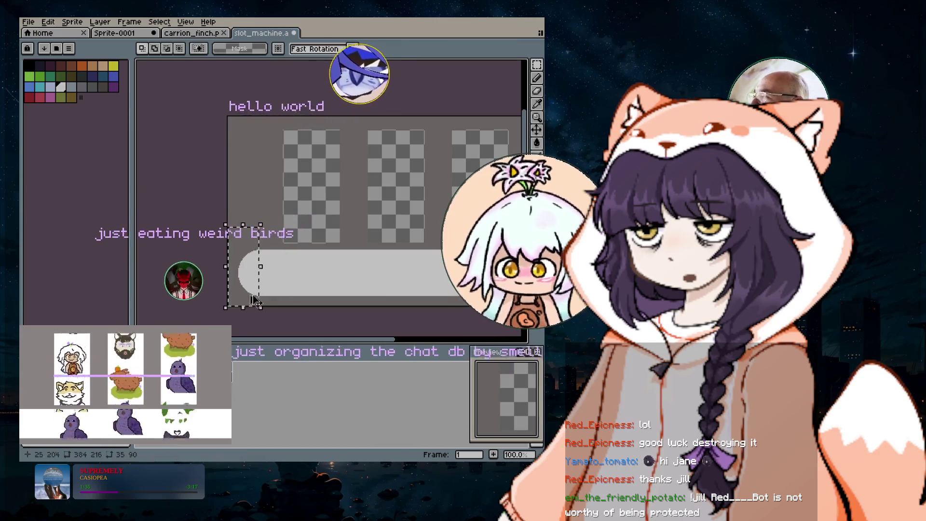
pyautogui.hotkey('ctrl', 't')
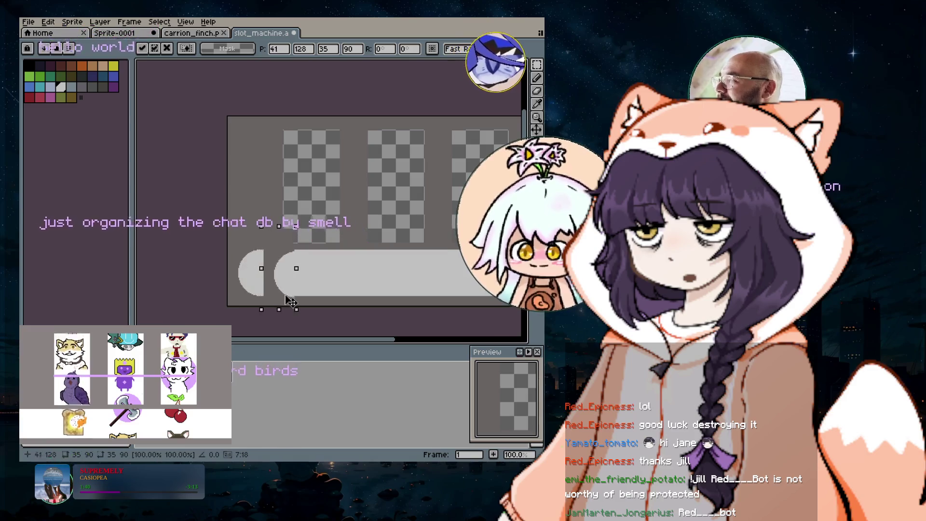
pyautogui.moveTo(289, 300); pyautogui.dragTo(324, 302)
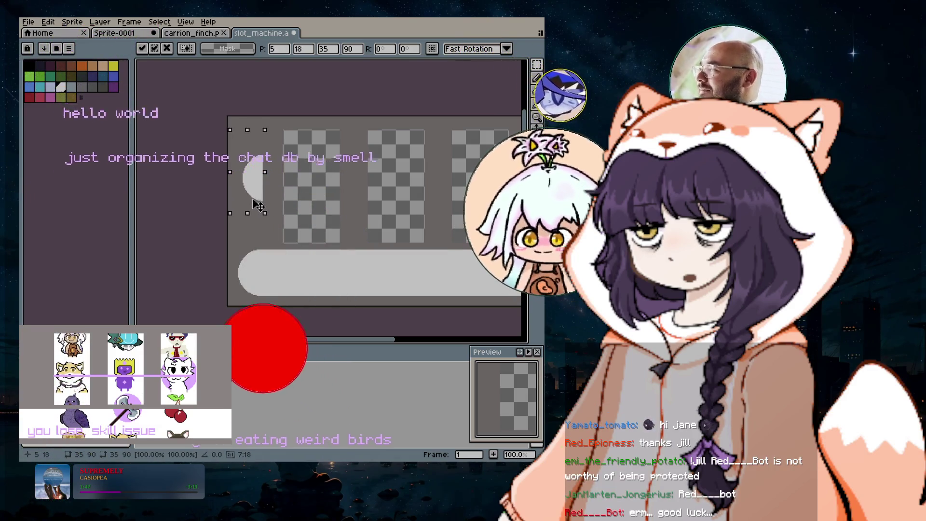
pyautogui.click(54, 23)
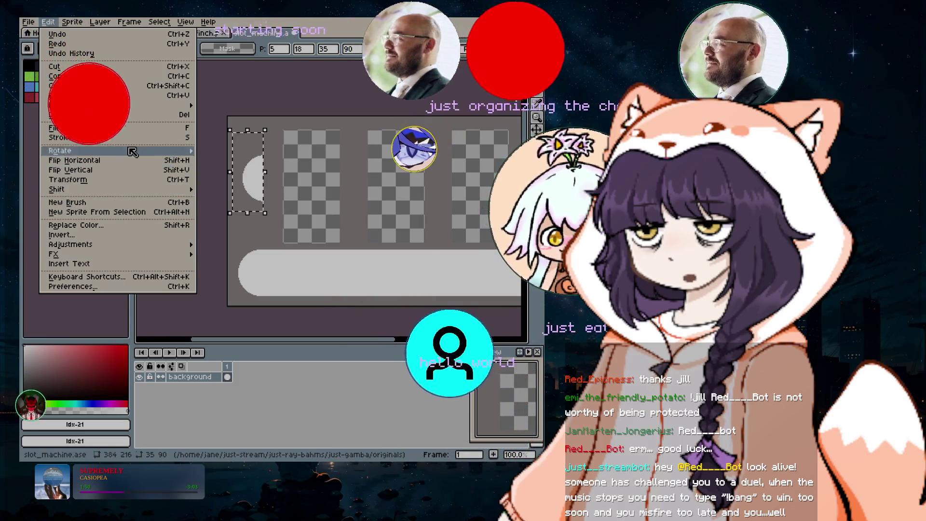
# - Flip the floating half-circle piece horizontally so its curve faces the other way
pyautogui.click(106, 160)
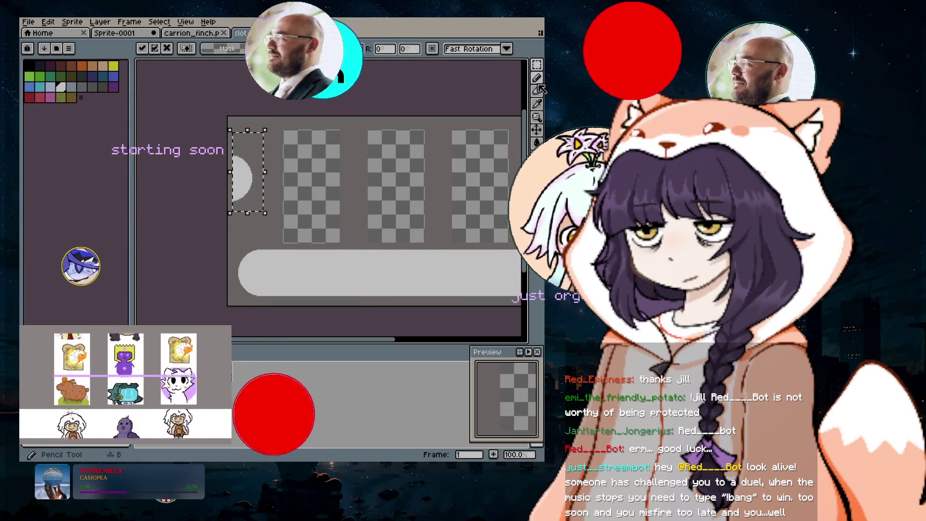
pyautogui.press('b')
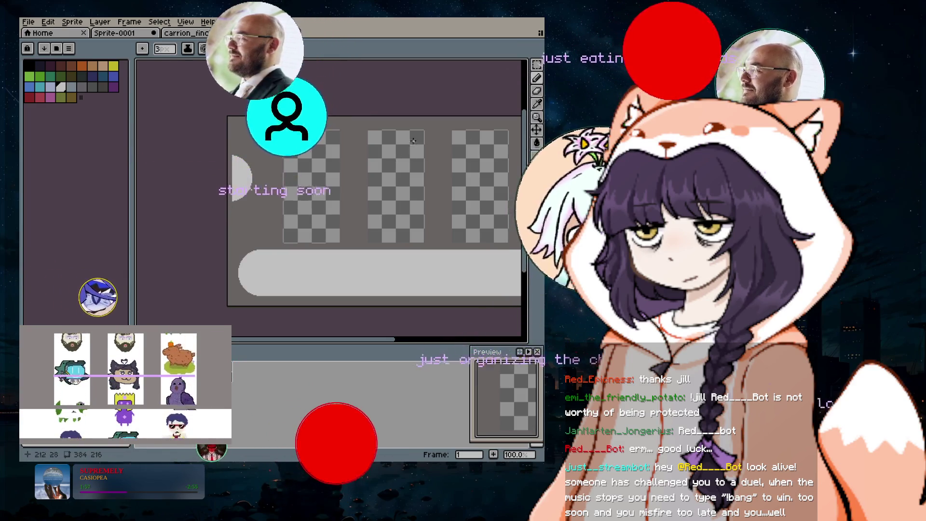
pyautogui.moveTo(536, 78)
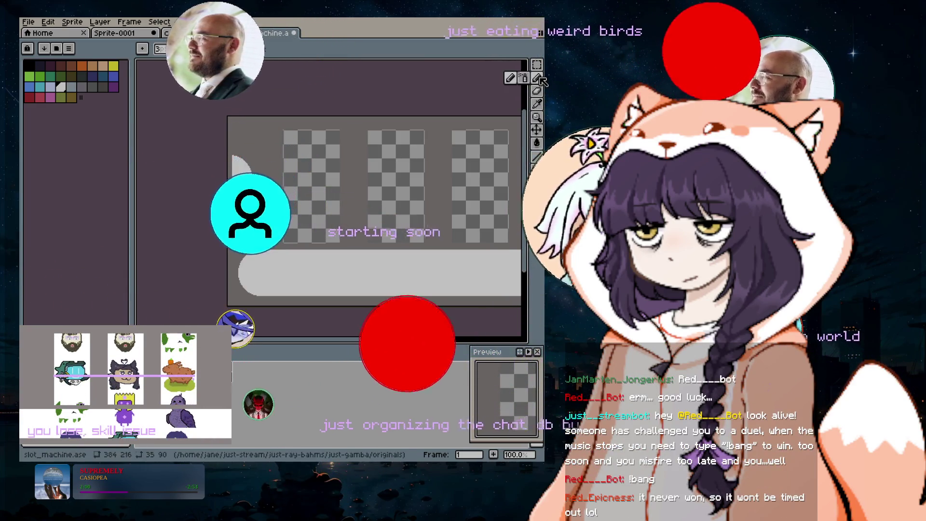
pyautogui.press('w')
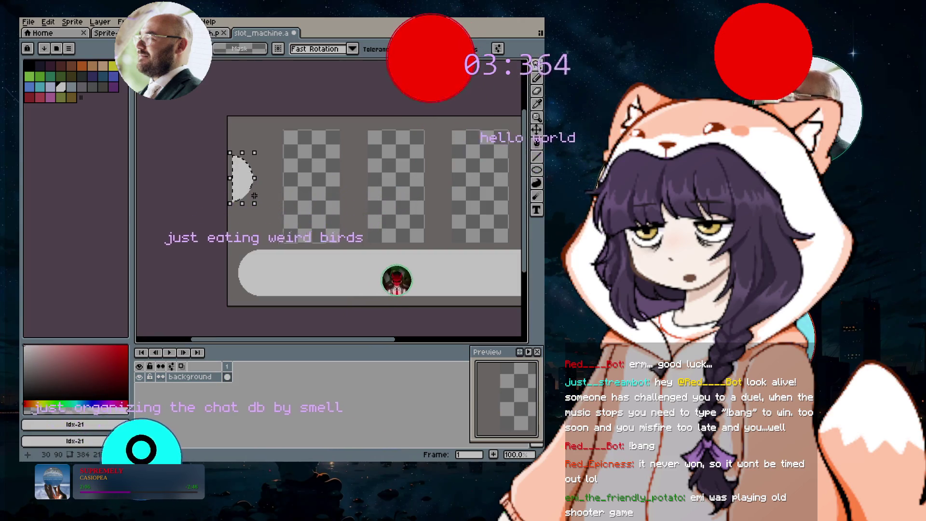
# - Drag the half-circle piece across to the top of the third reel window
pyautogui.moveTo(247, 189); pyautogui.dragTo(257, 204)
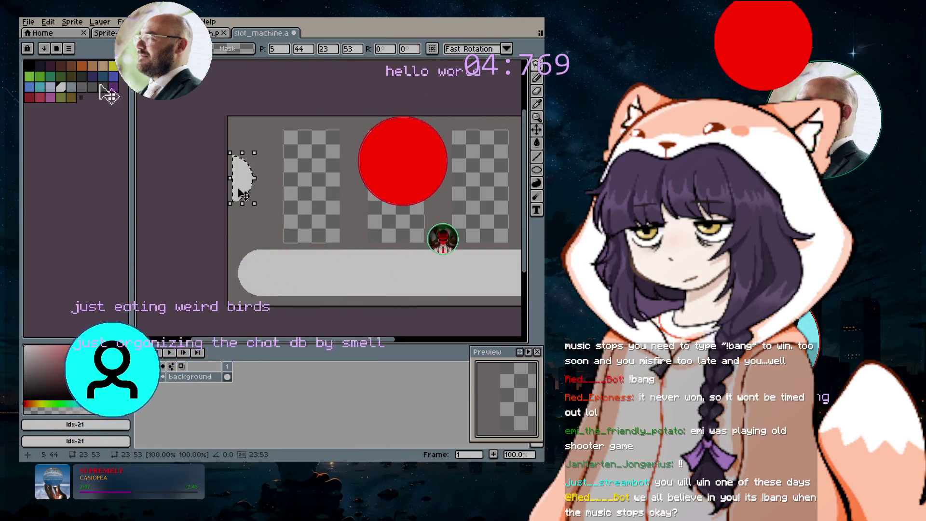
pyautogui.moveTo(252, 201)
pyautogui.mouseDown()
pyautogui.moveTo(306, 242)
pyautogui.moveTo(392, 236)
pyautogui.moveTo(431, 162)
pyautogui.moveTo(440, 164)
pyautogui.mouseUp()
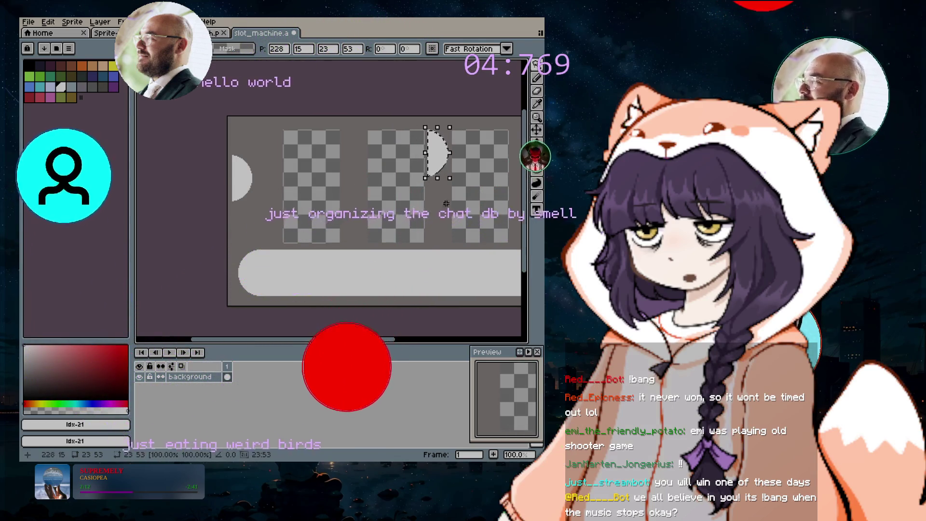
pyautogui.hscroll(4, 371, 210)
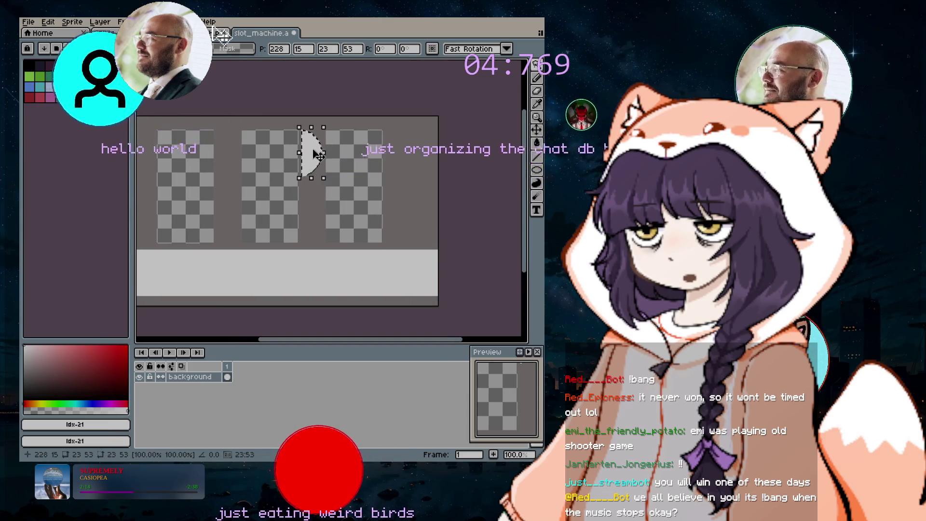
pyautogui.moveTo(317, 155); pyautogui.dragTo(360, 189)
pyautogui.moveTo(437, 268)
pyautogui.mouseDown()
pyautogui.moveTo(432, 210)
pyautogui.moveTo(363, 191)
pyautogui.mouseUp()
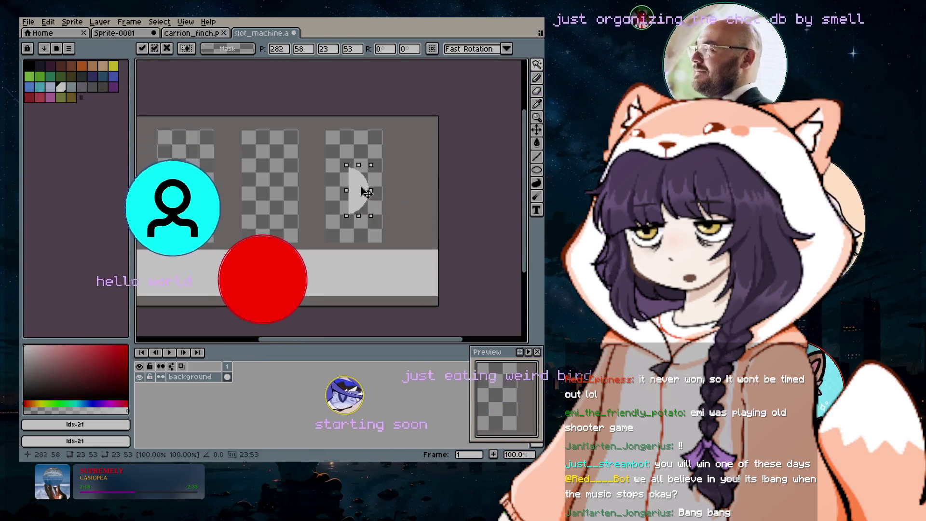
# - Erase a round transparent hole with a size-44 eraser at the grey bar's right end
pyautogui.click(537, 90)
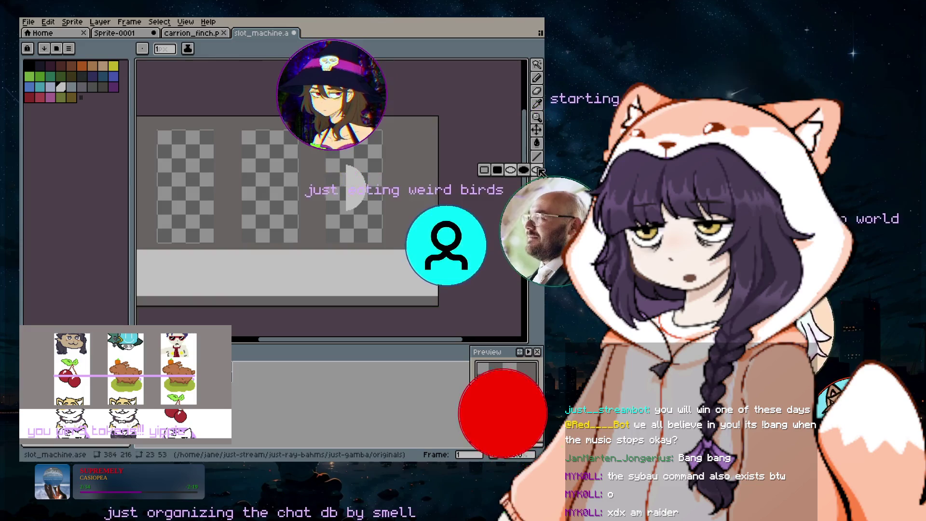
pyautogui.click(536, 170)
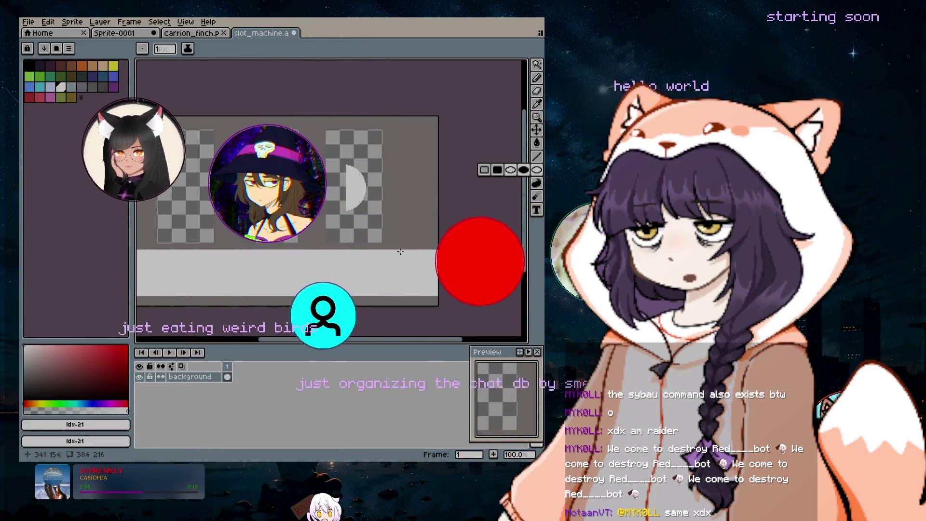
pyautogui.click(535, 81)
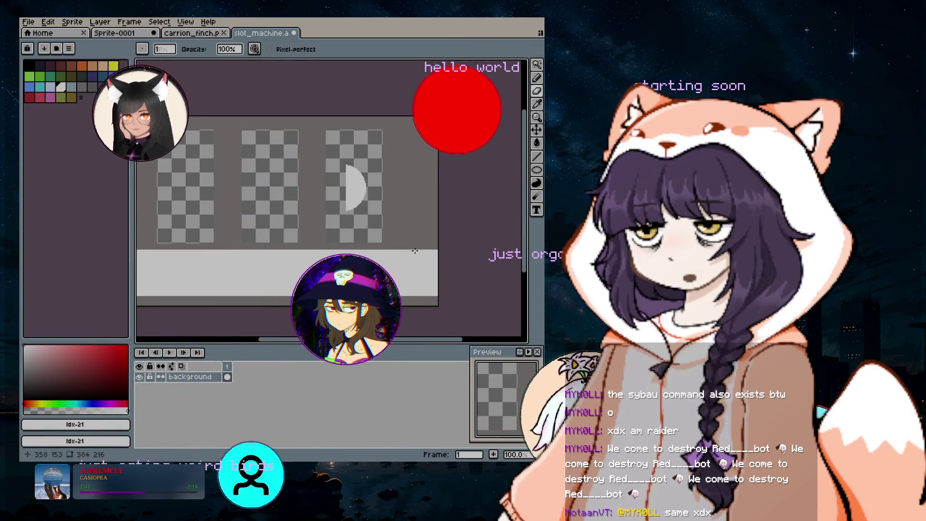
pyautogui.scroll(20, 430, 267)
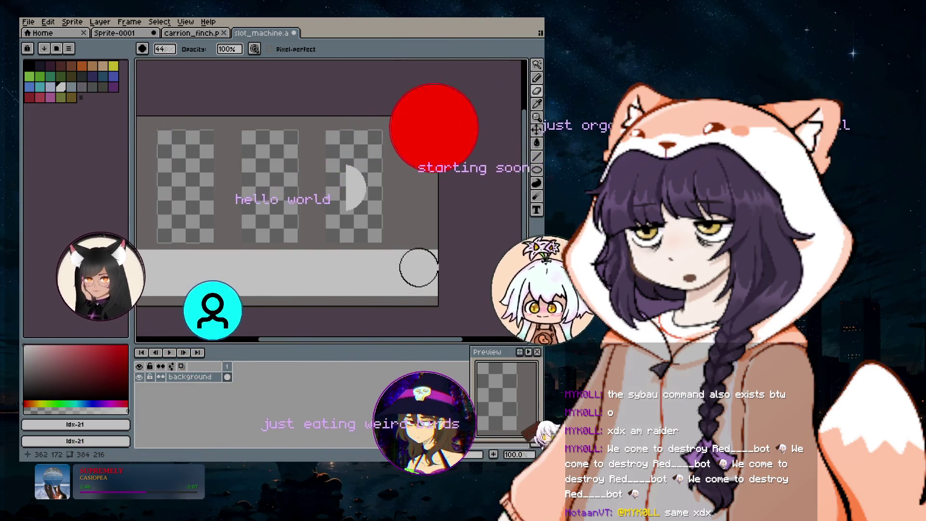
pyautogui.click(414, 268)
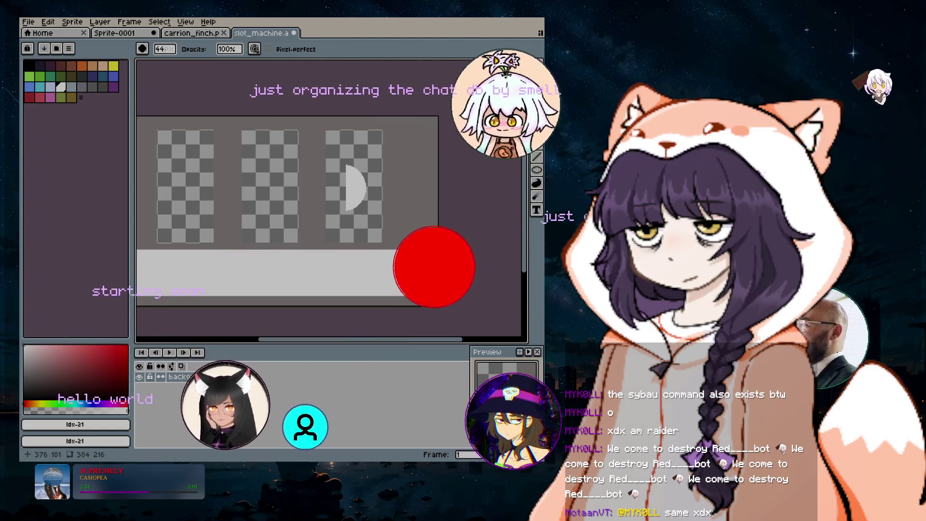
pyautogui.scroll(4, 410, 246)
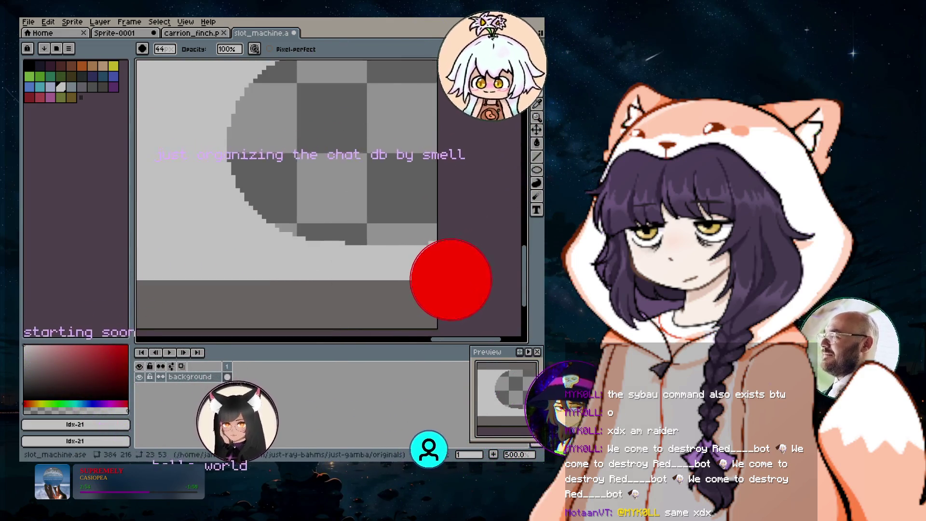
# - Box-select and delete the leftover grey pixels beyond the bar's right end
pyautogui.click(537, 64)
pyautogui.moveTo(437, 195)
pyautogui.mouseDown()
pyautogui.moveTo(351, 279)
pyautogui.moveTo(244, 270)
pyautogui.moveTo(225, 281)
pyautogui.mouseUp()
pyautogui.press('Delete')
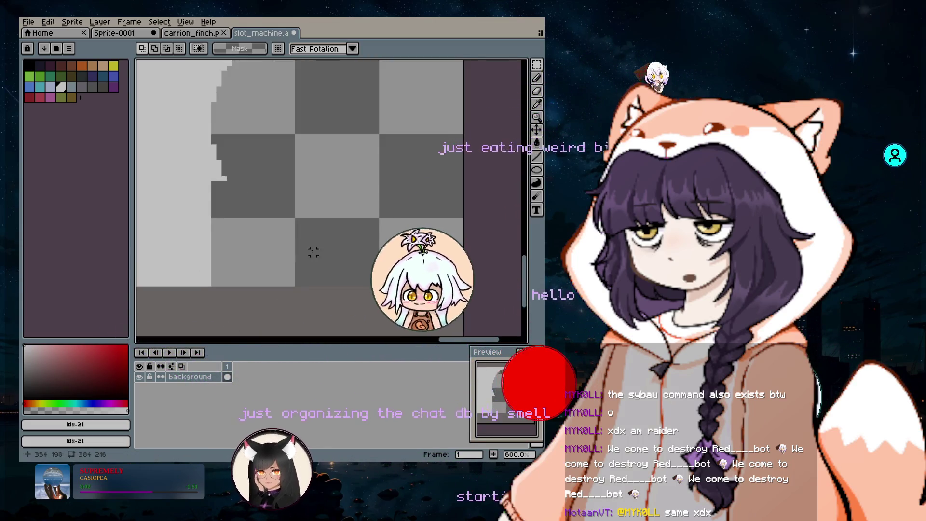
pyautogui.scroll(-1, 307, 264)
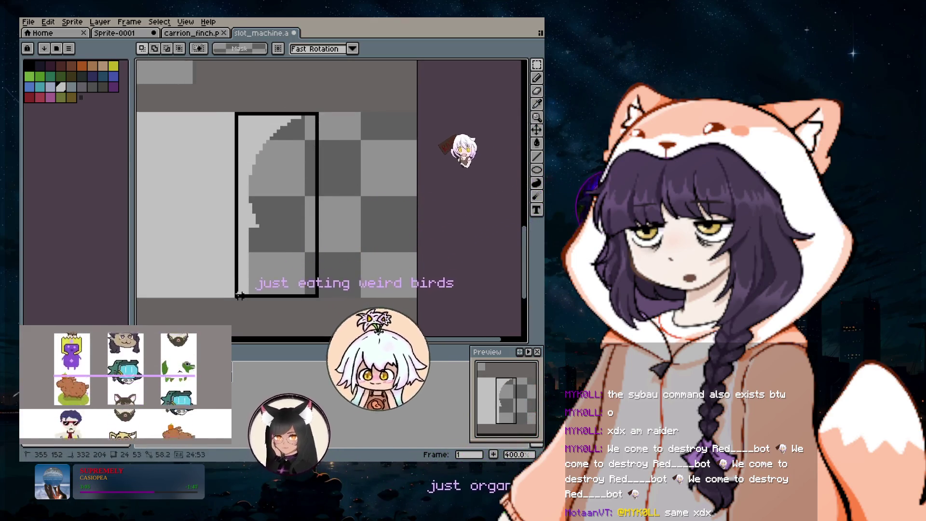
pyautogui.moveTo(240, 295); pyautogui.dragTo(241, 297)
pyautogui.press('Delete')
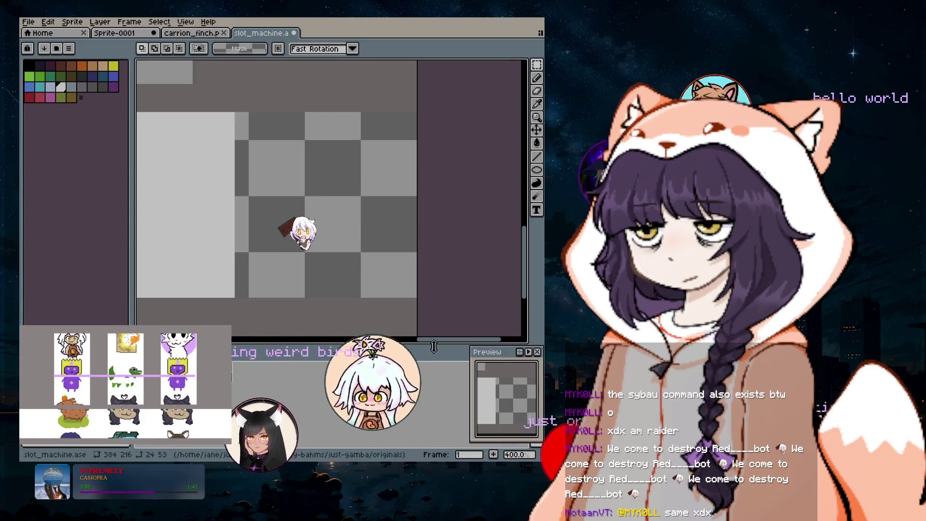
# - Select the bar's rounded right end with the rectangular marquee
pyautogui.scroll(-2, 436, 228)
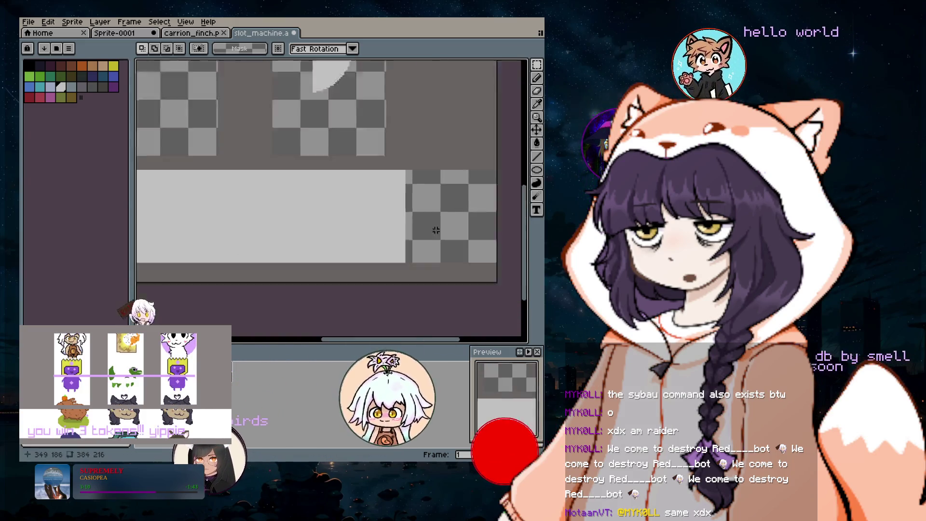
pyautogui.scroll(-2, 436, 228)
pyautogui.moveTo(341, 71)
pyautogui.mouseDown()
pyautogui.moveTo(389, 127)
pyautogui.moveTo(412, 192)
pyautogui.moveTo(427, 195)
pyautogui.mouseUp()
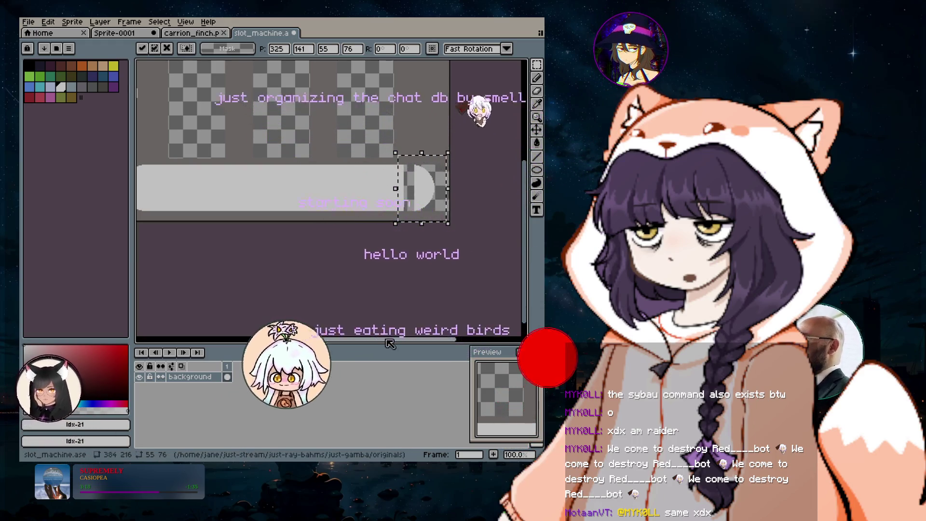
# - Nudge the rounded right end cap one pixel to the right and commit it
pyautogui.hscroll(-2, 379, 327)
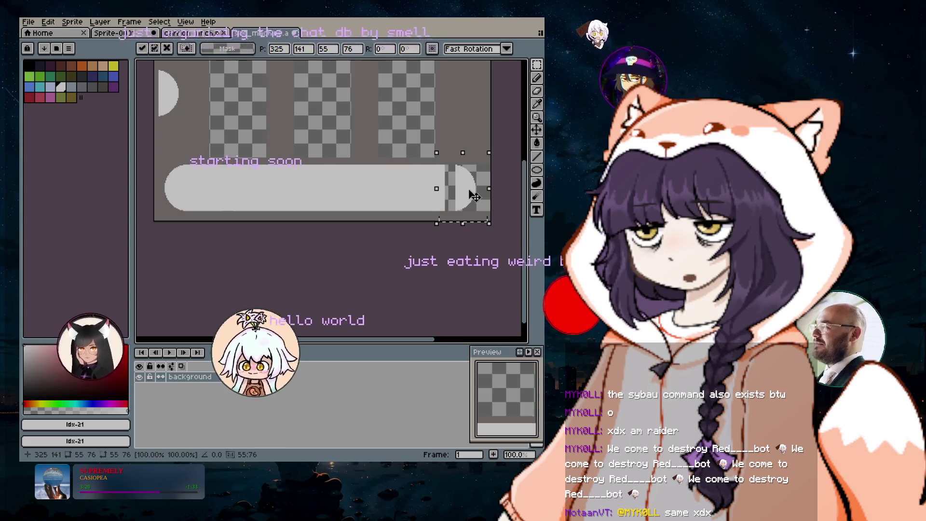
pyautogui.moveTo(474, 195); pyautogui.dragTo(475, 195)
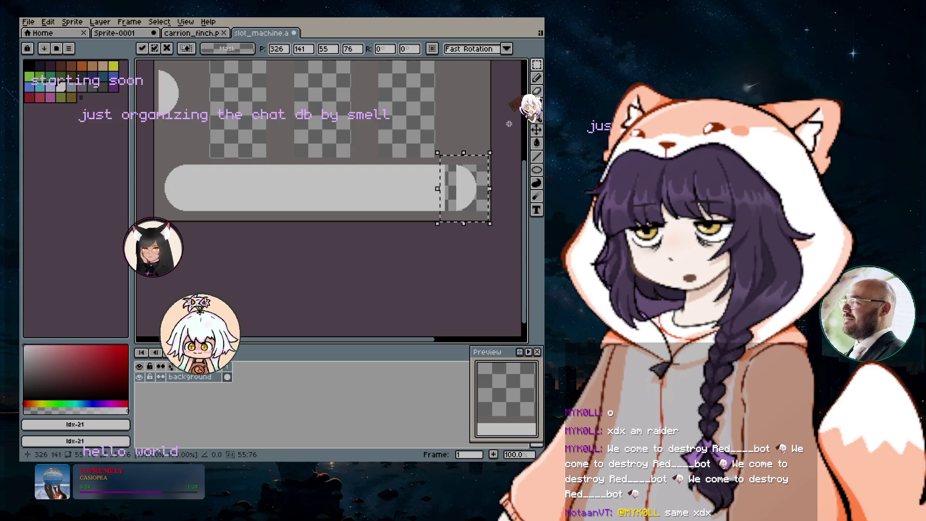
pyautogui.click(536, 77)
pyautogui.press('m')
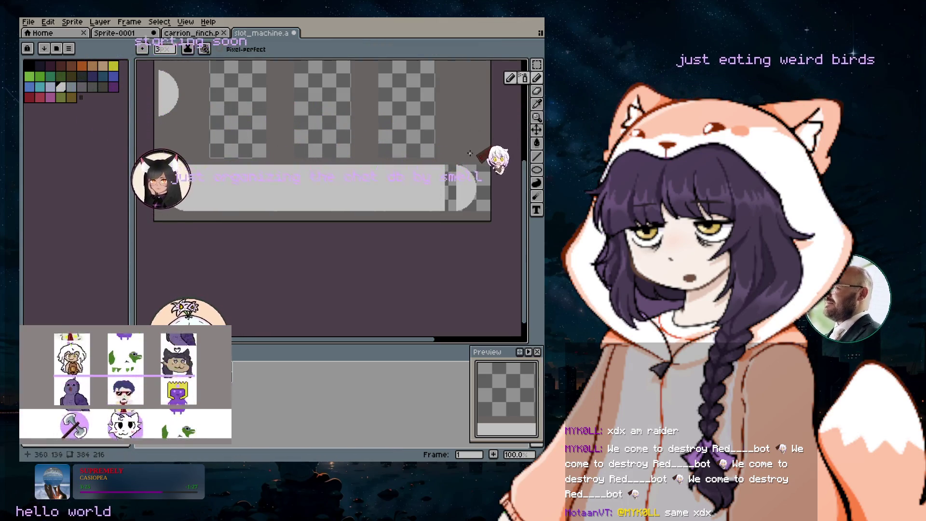
pyautogui.scroll(2, 466, 161)
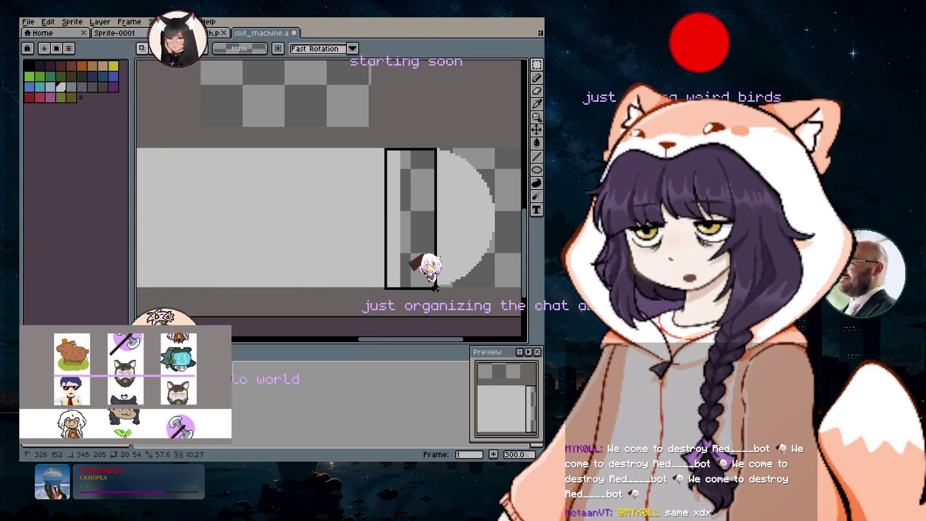
# - Paint-bucket the selected gap in the bar light grey, then deselect
pyautogui.click(536, 143)
pyautogui.click(398, 287)
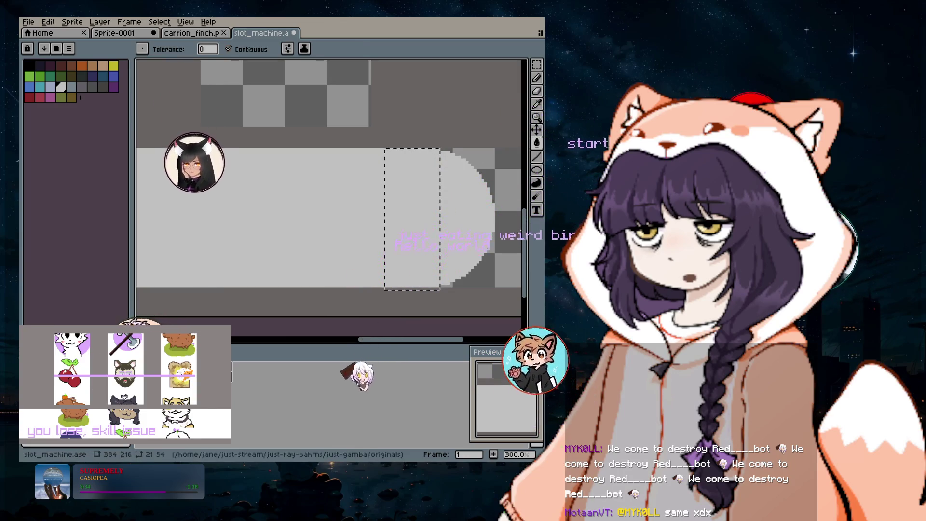
pyautogui.click(536, 209)
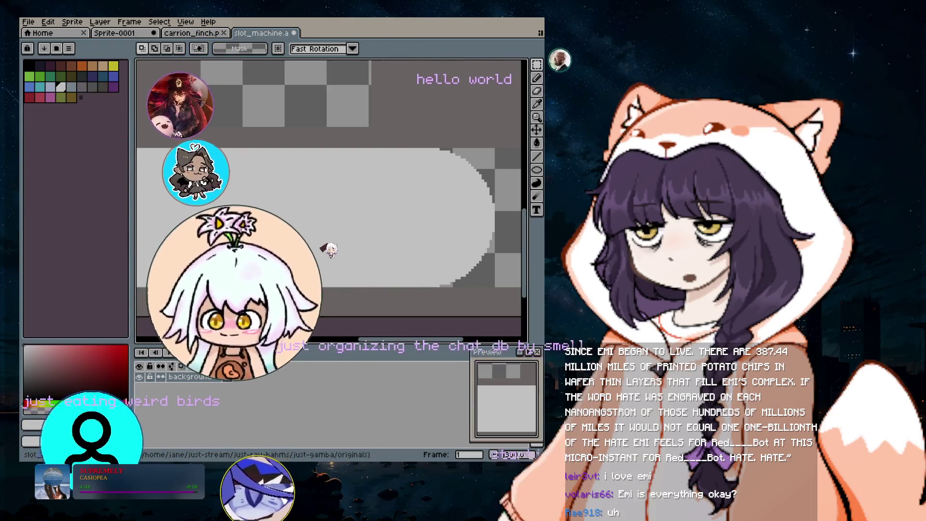
# - Zoom out and magic-wand select the whole grey rounded bar in the lower sprite
pyautogui.scroll(-2, 380, 288)
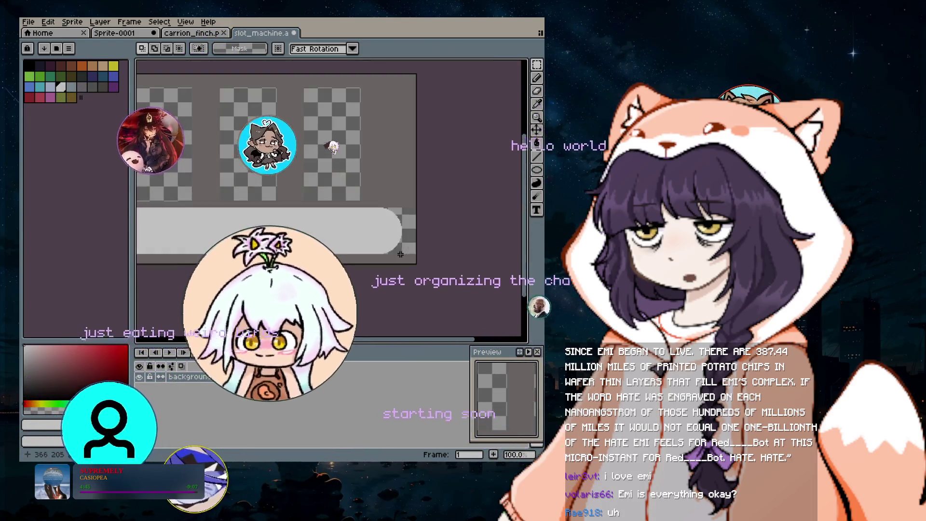
pyautogui.hscroll(-3, 406, 312)
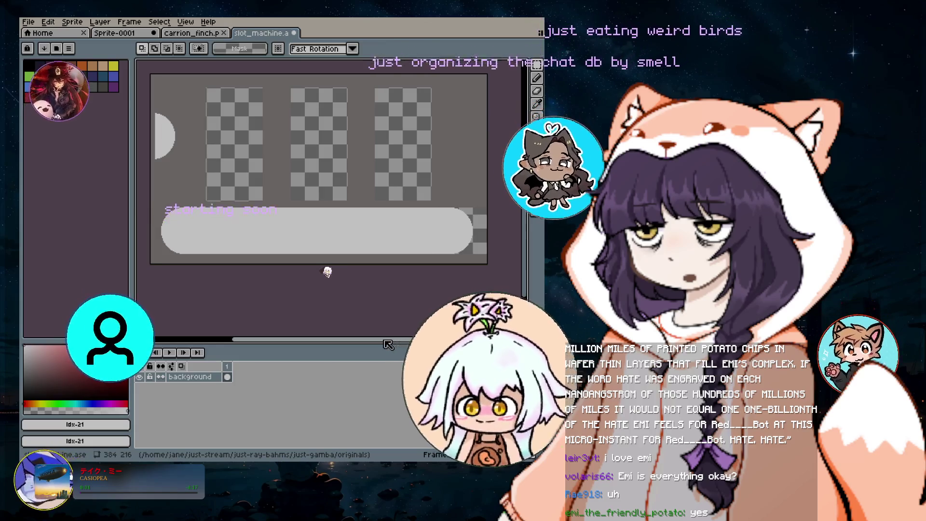
pyautogui.hscroll(-1, 498, 201)
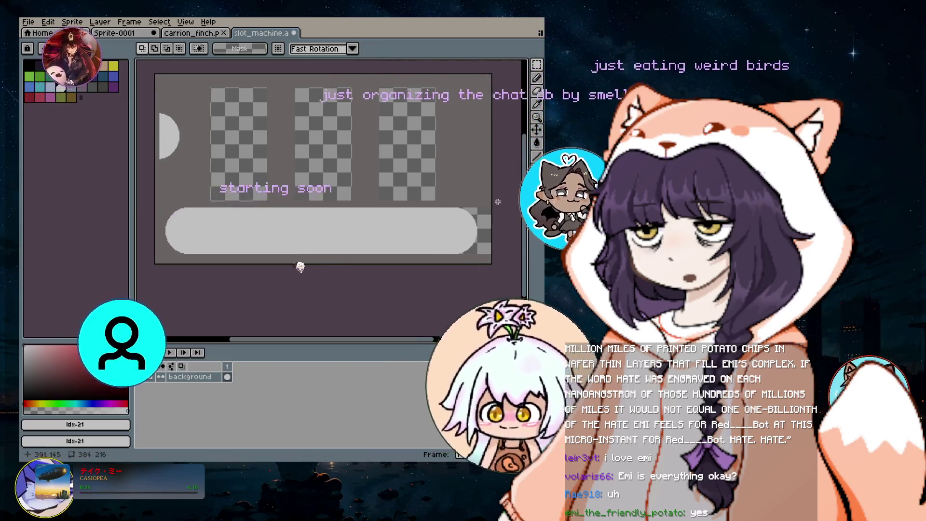
pyautogui.click(536, 78)
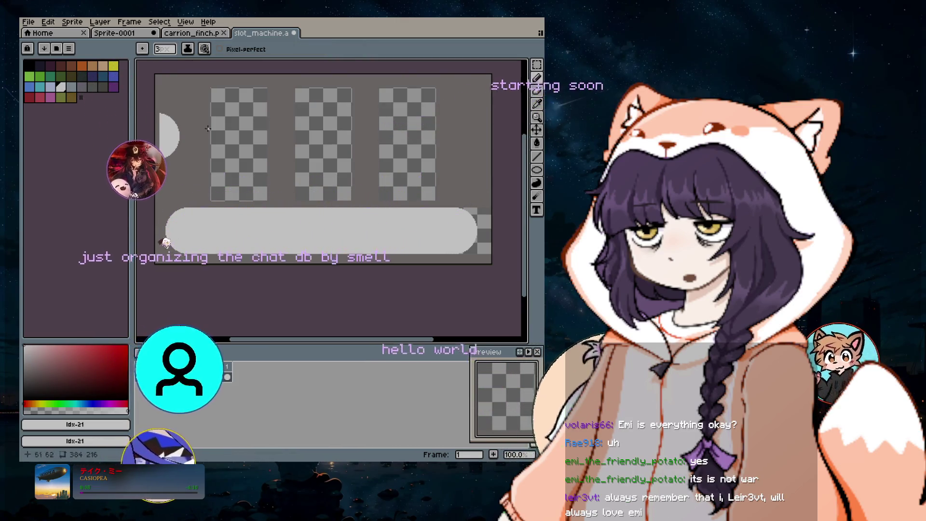
pyautogui.click(538, 104)
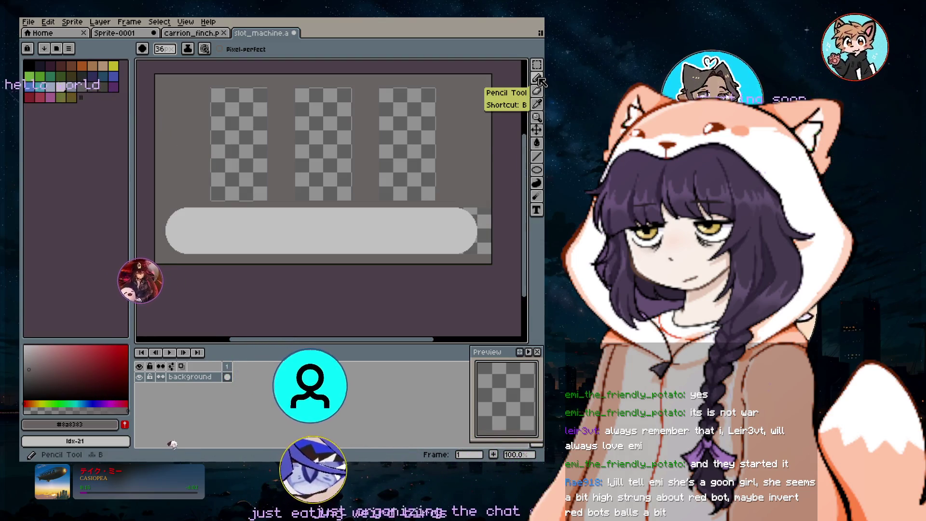
pyautogui.click(537, 104)
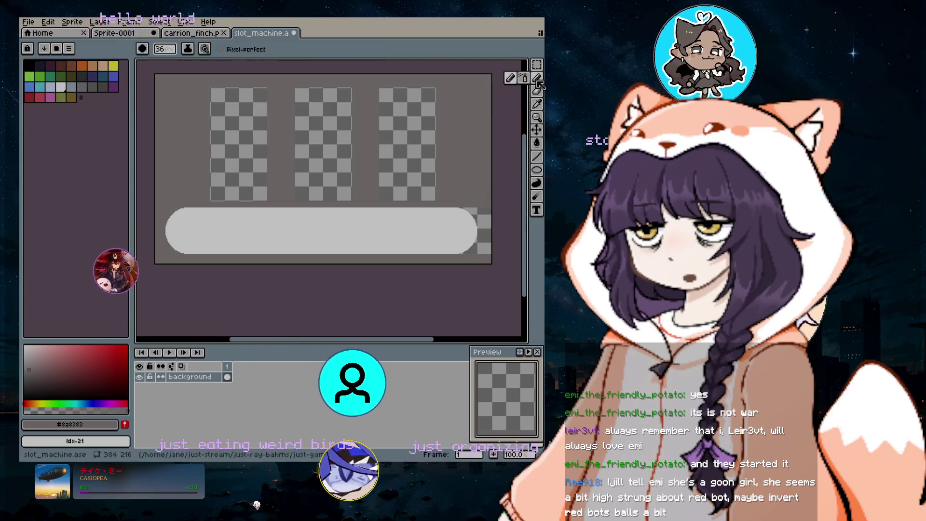
pyautogui.click(523, 64)
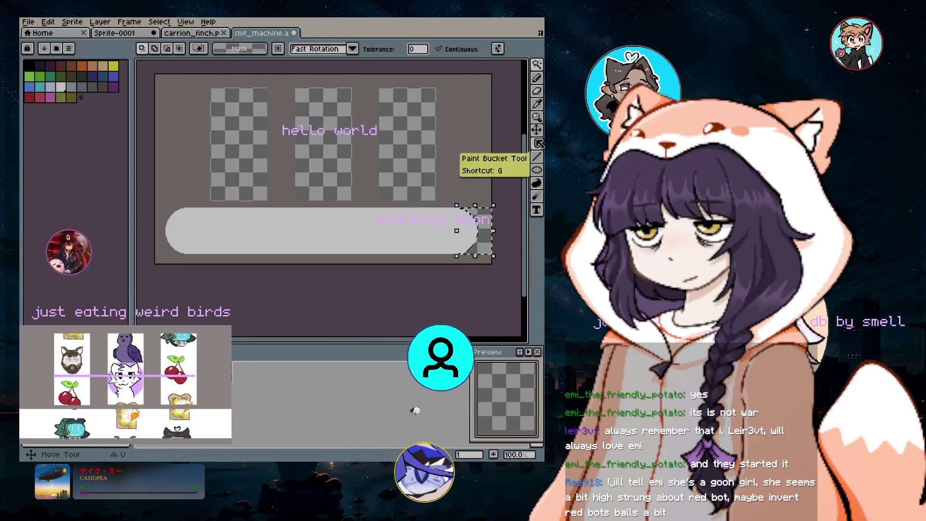
pyautogui.click(538, 105)
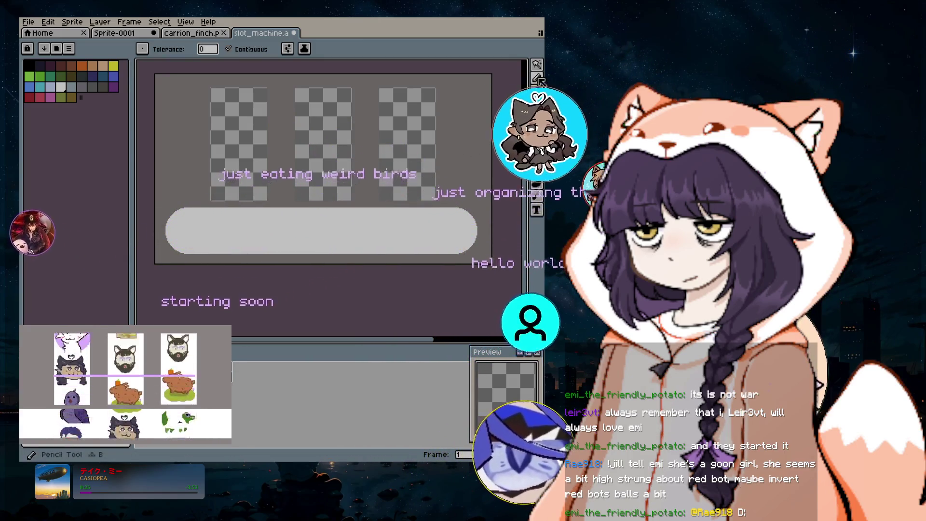
pyautogui.press('w')
pyautogui.click(387, 227)
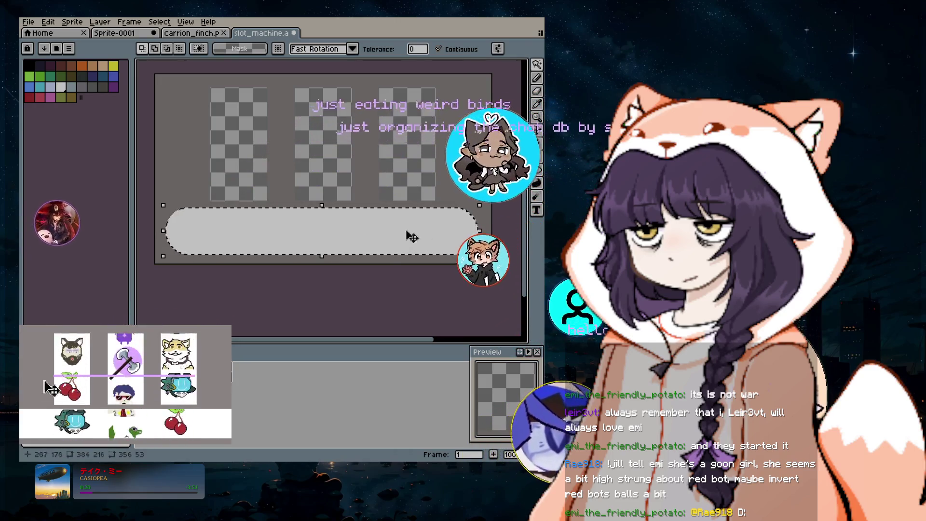
# - Widen the selected grey bar to 381 px and apply the transform
pyautogui.moveTo(302, 236); pyautogui.dragTo(309, 232)
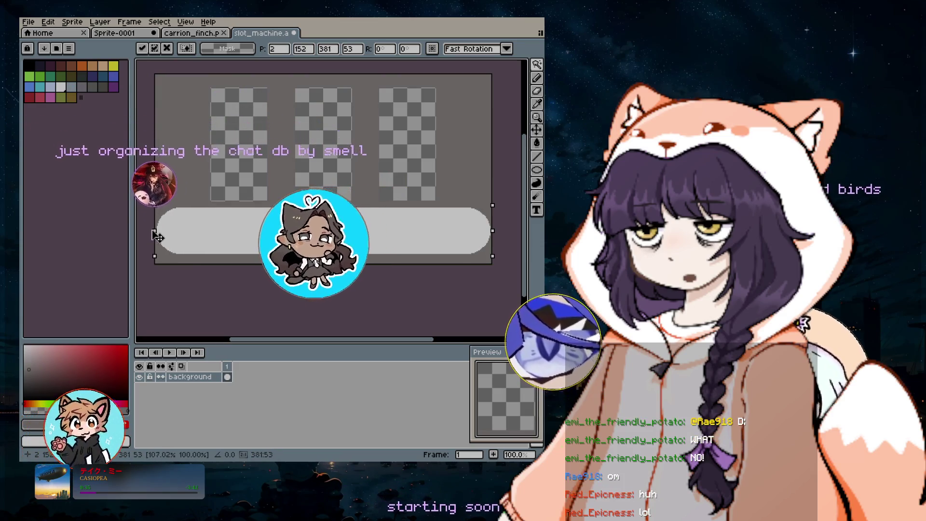
pyautogui.press('Return')
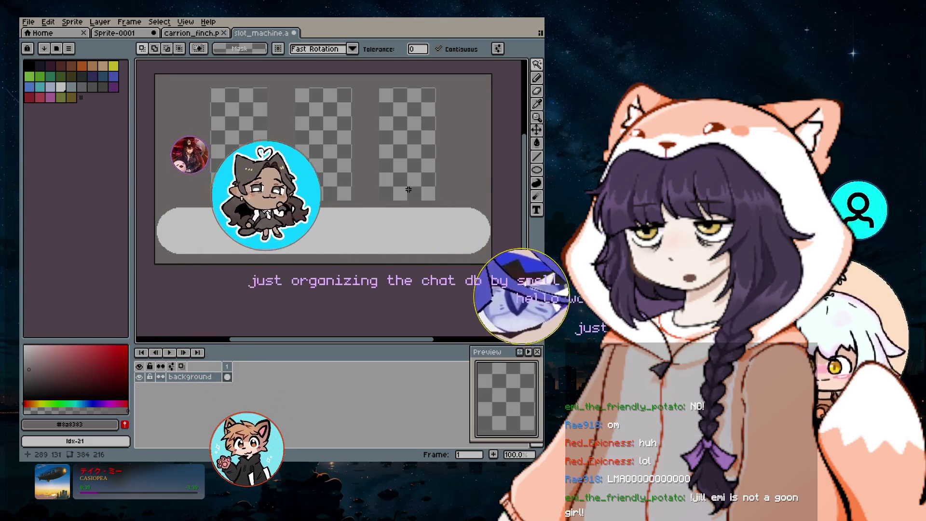
pyautogui.click(47, 22)
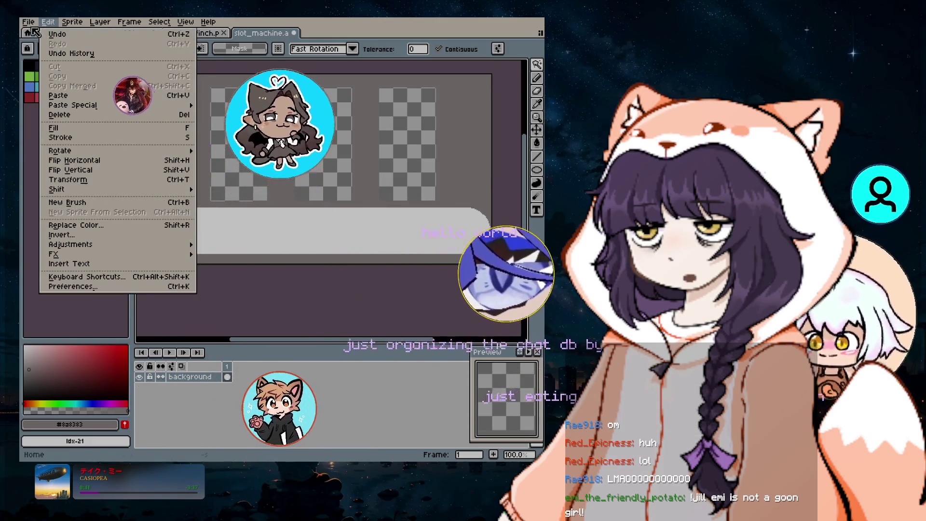
# - Create a new blank 120×40 pixel sprite via File > New
pyautogui.click(28, 22)
pyautogui.click(36, 35)
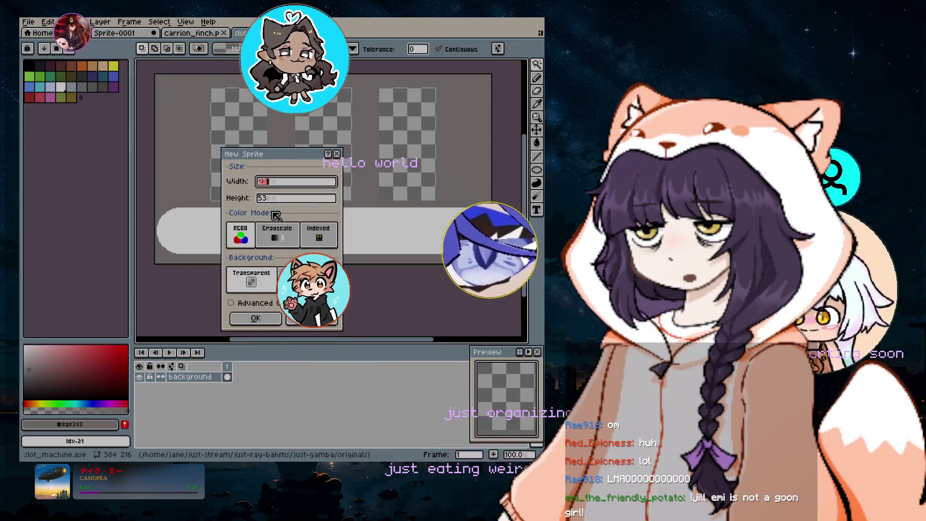
pyautogui.write('120')
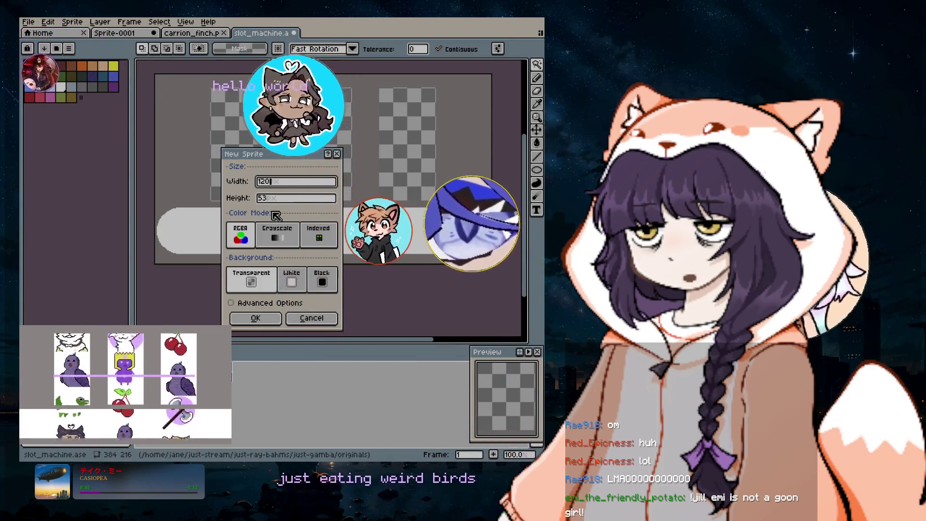
pyautogui.press('Tab')
pyautogui.write('40')
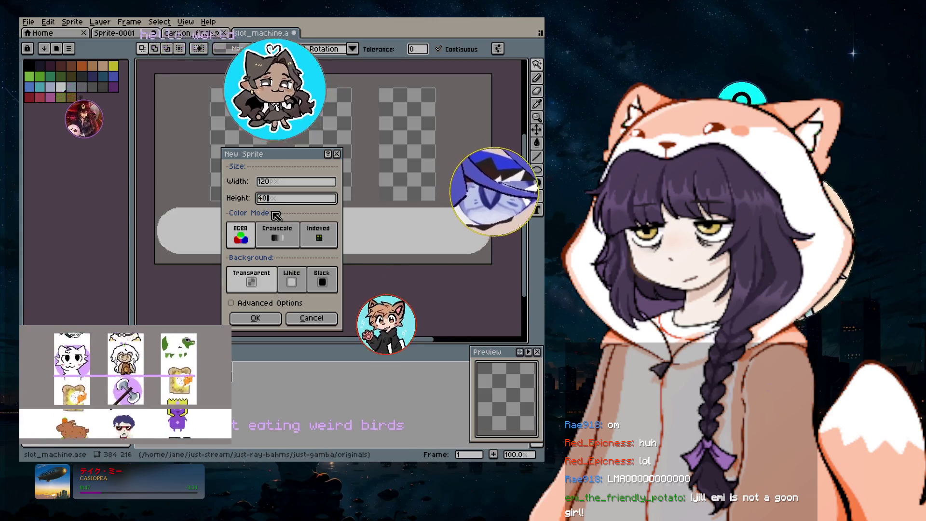
pyautogui.click(257, 319)
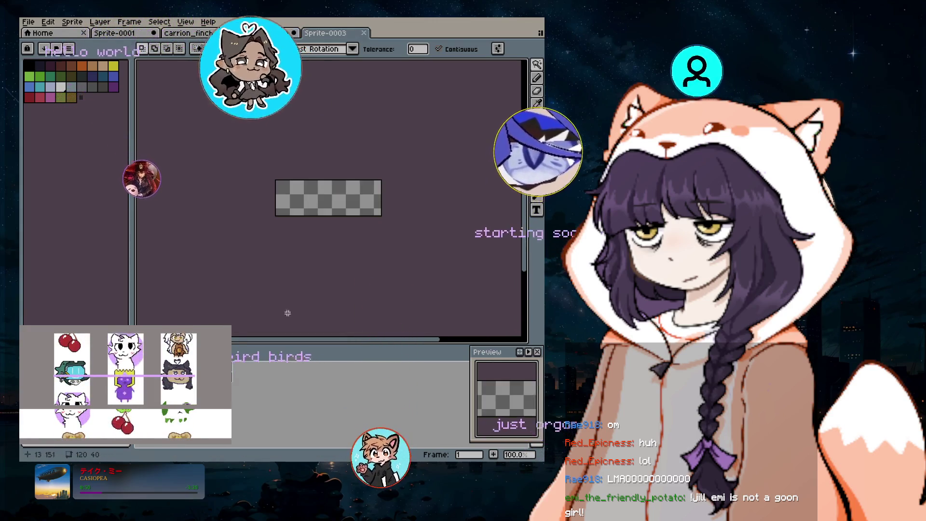
# - Zoom in and draw a grey ellipse with the Filled Ellipse tool on the 120×40 canvas
pyautogui.scroll(1, 344, 181)
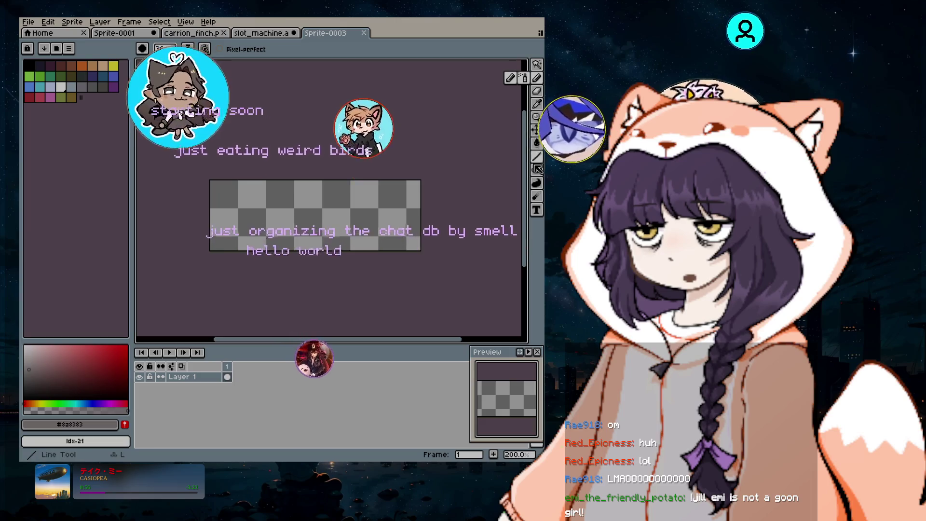
pyautogui.click(536, 170)
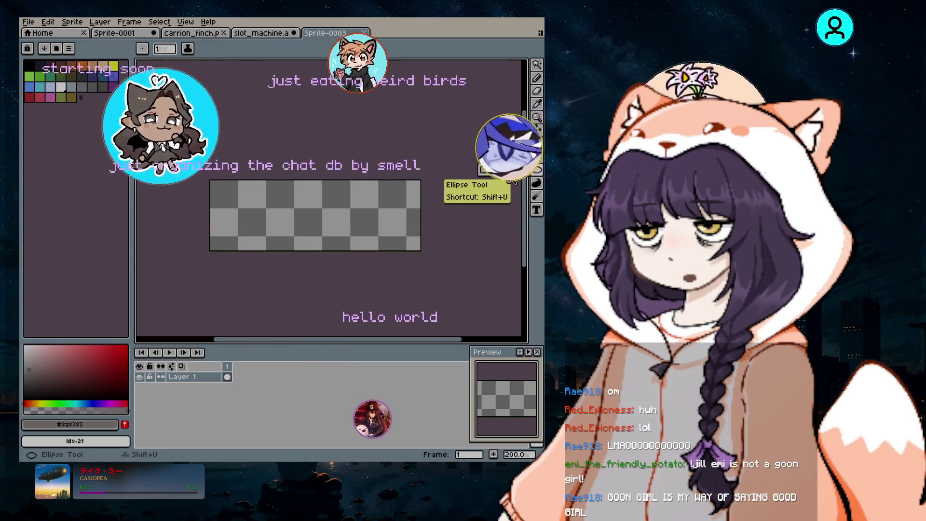
pyautogui.moveTo(285, 176); pyautogui.dragTo(328, 243)
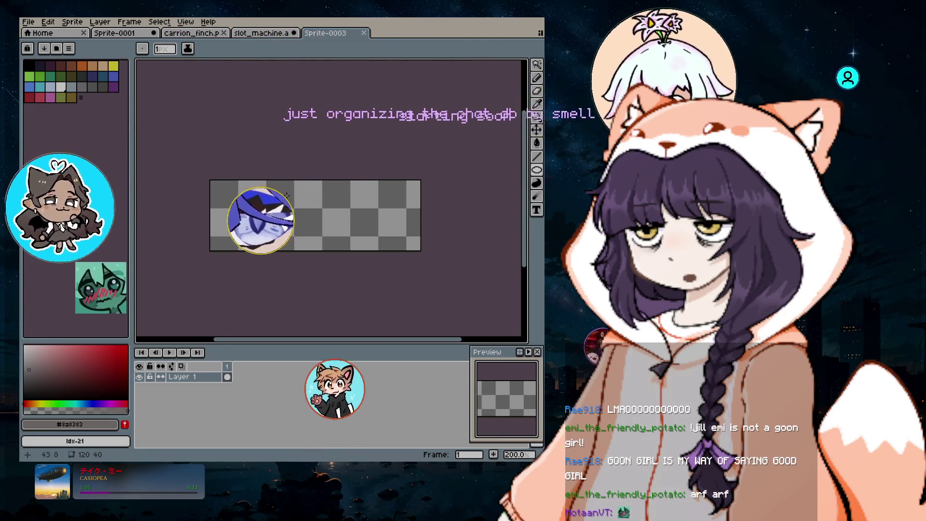
pyautogui.scroll(1, 286, 193)
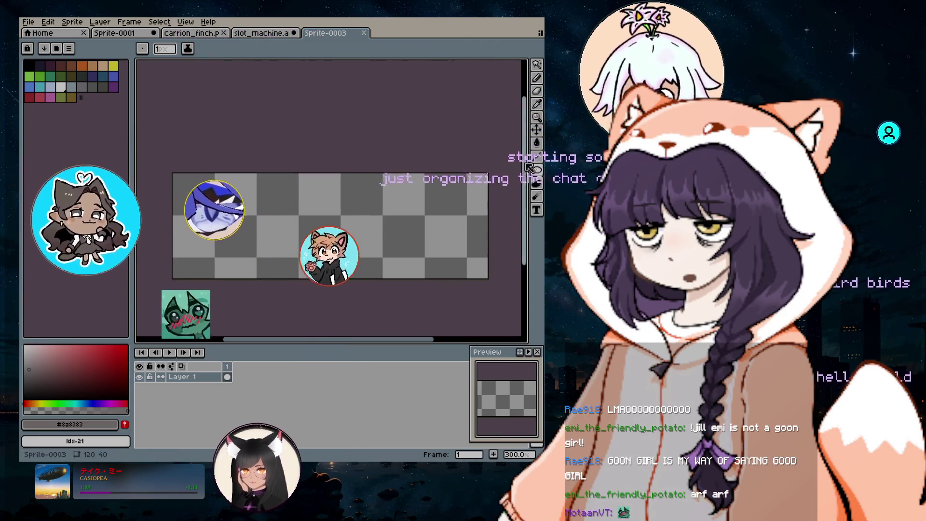
pyautogui.moveTo(536, 170)
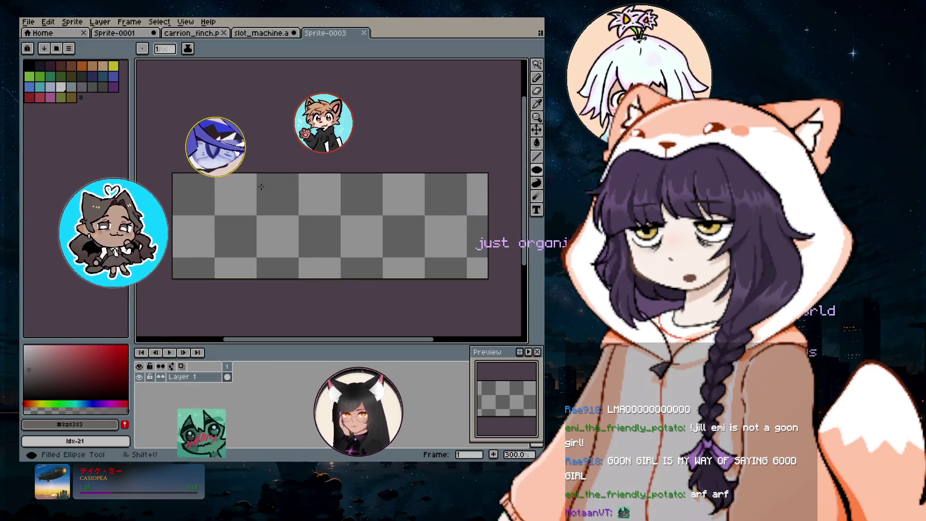
pyautogui.moveTo(368, 262); pyautogui.dragTo(381, 272)
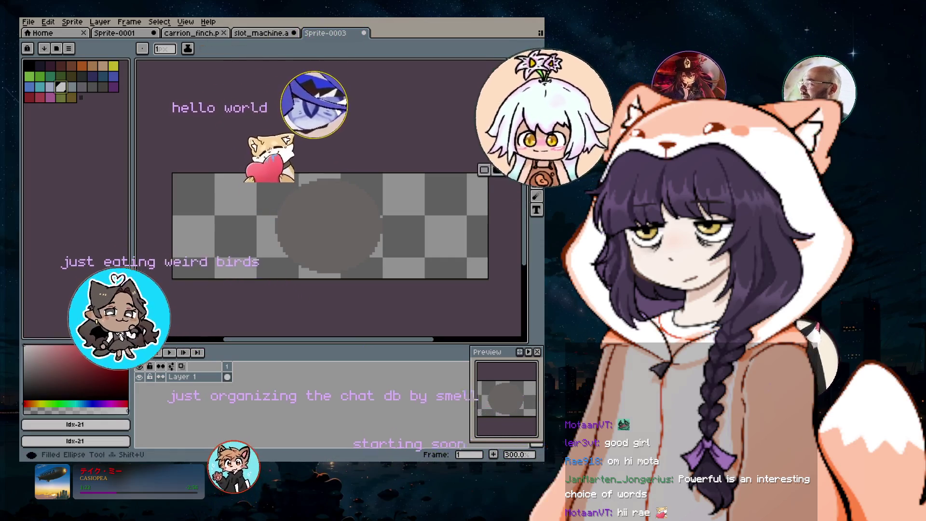
pyautogui.click(536, 142)
# - Fill the circle with light grey and rectangle-select its left half
pyautogui.click(328, 224)
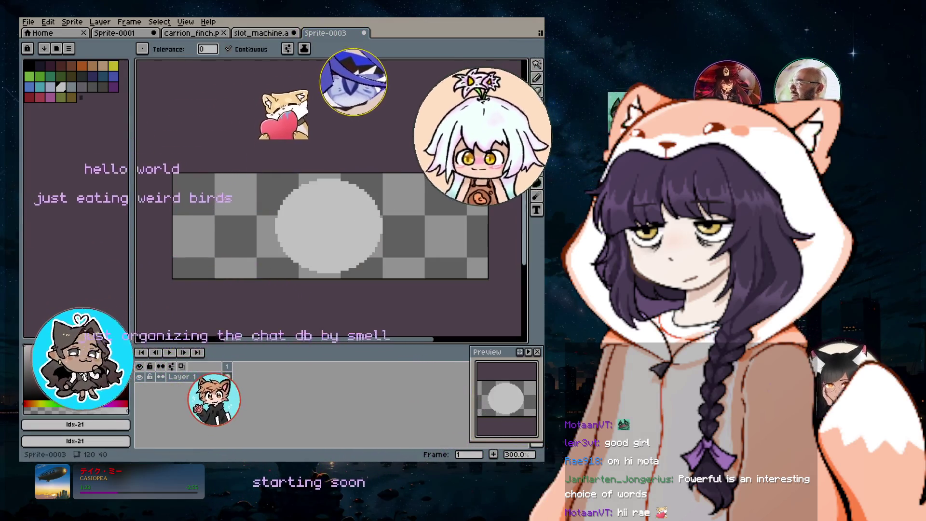
pyautogui.click(538, 65)
pyautogui.click(471, 65)
pyautogui.moveTo(236, 171)
pyautogui.mouseDown()
pyautogui.moveTo(321, 282)
pyautogui.moveTo(283, 271)
pyautogui.mouseUp()
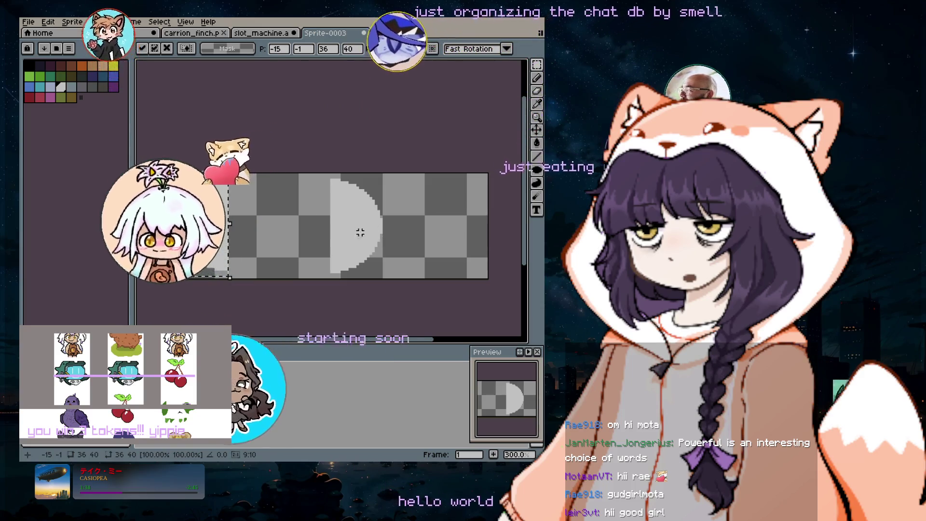
# - Move the half-circle to the right end, commit it, and close Sprite-0003
pyautogui.moveTo(292, 178)
pyautogui.mouseDown()
pyautogui.moveTo(381, 227)
pyautogui.moveTo(455, 229)
pyautogui.mouseUp()
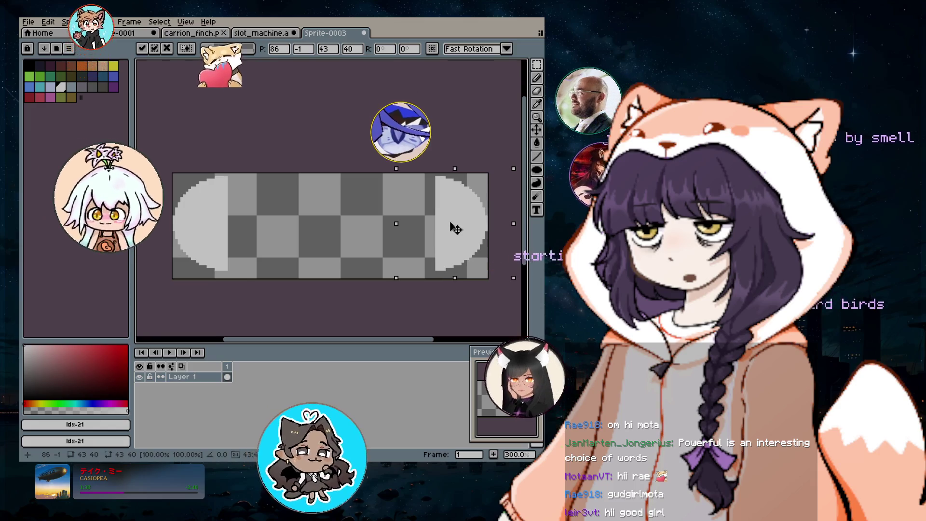
pyautogui.click(258, 258)
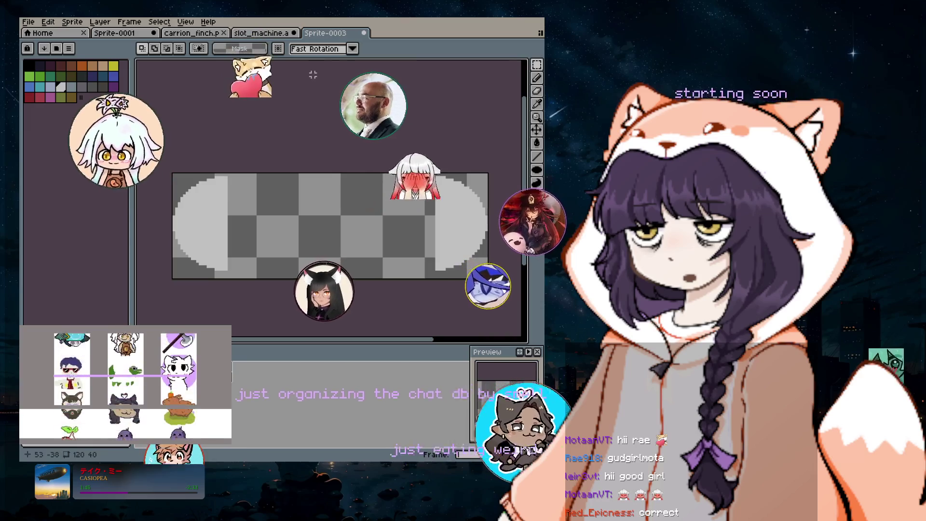
pyautogui.click(366, 38)
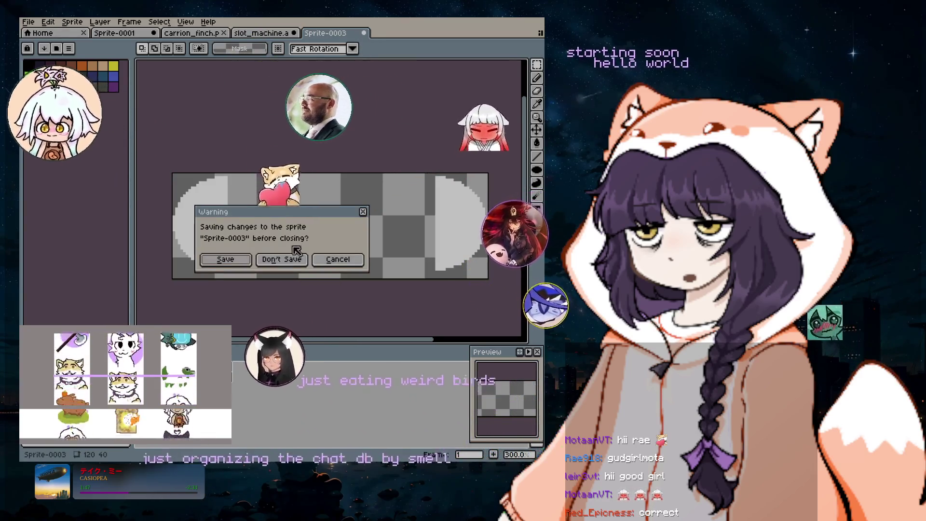
# - Discard Sprite-0003 and set the Export As destination folder to originals
pyautogui.click(277, 260)
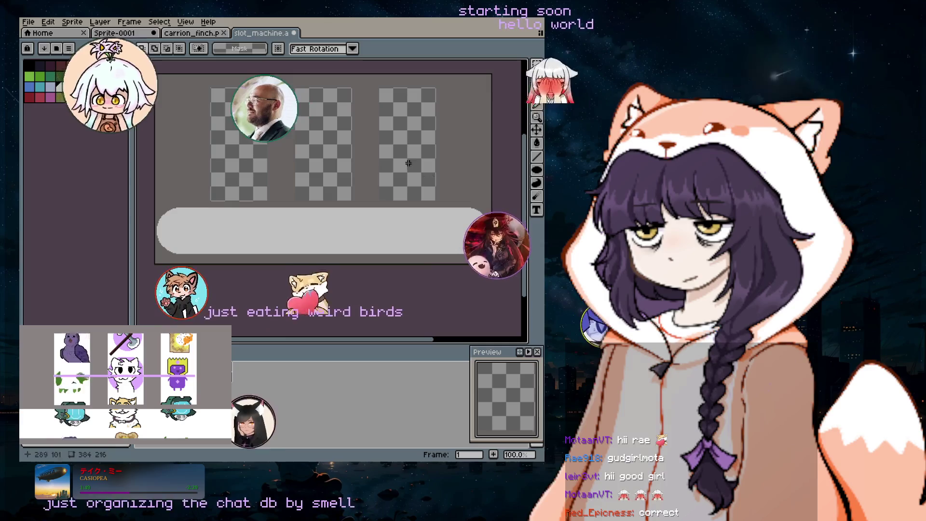
pyautogui.click(32, 21)
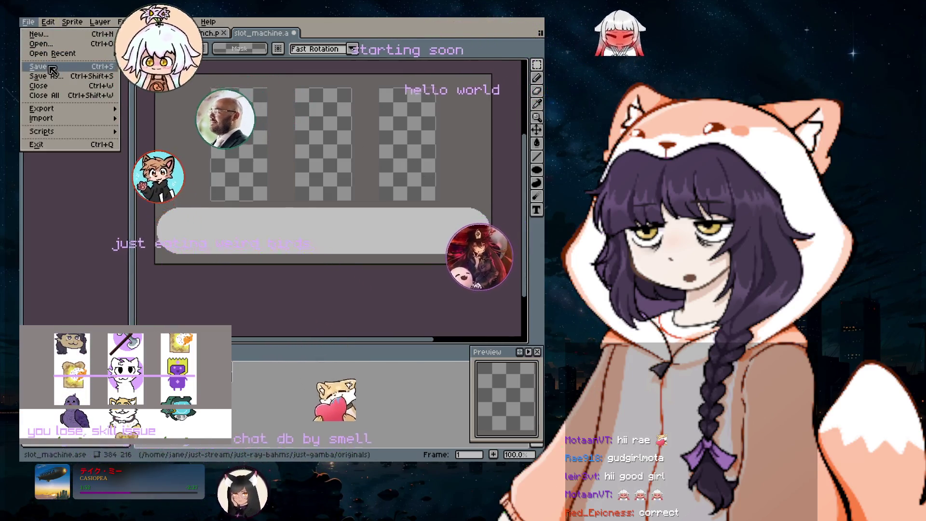
pyautogui.press('Escape')
pyautogui.click(28, 22)
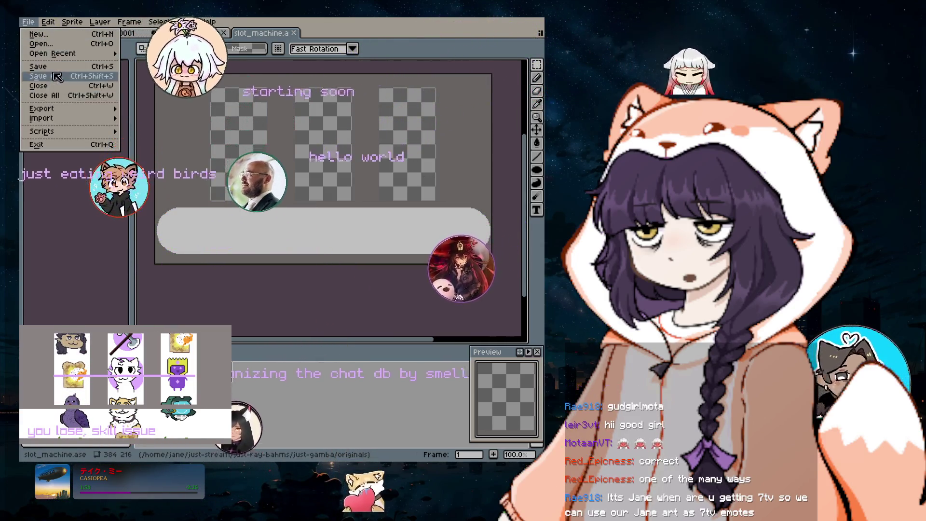
pyautogui.moveTo(103, 111)
pyautogui.click(147, 108)
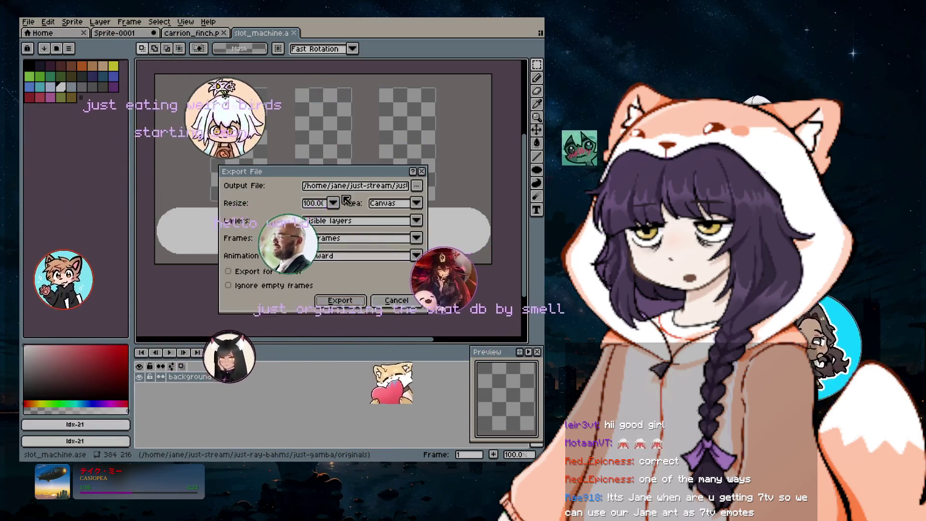
pyautogui.click(416, 186)
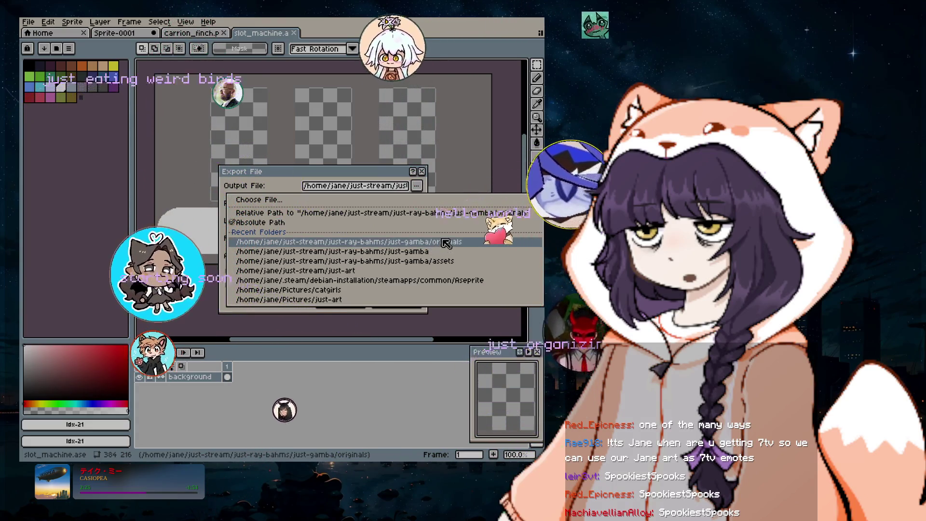
pyautogui.click(446, 243)
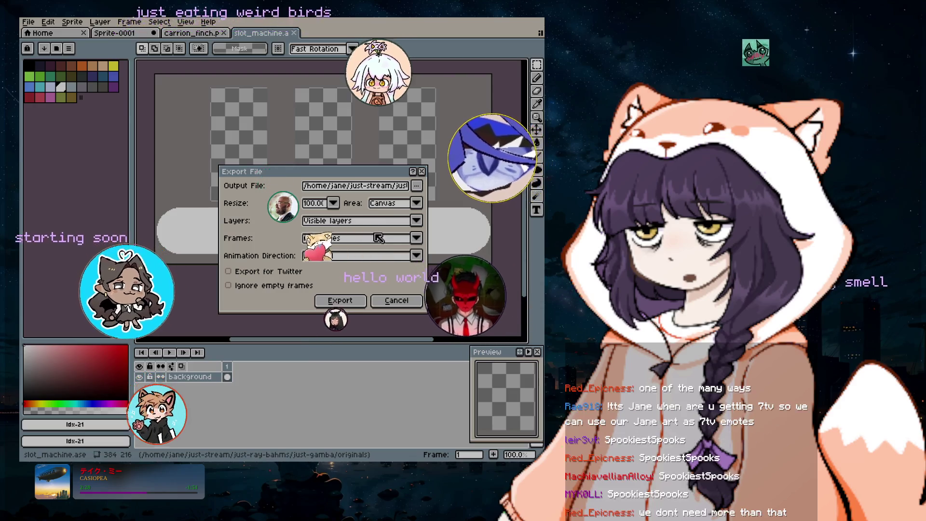
# - Export the sprite over the existing slot_machine.png, confirming the overwrite
pyautogui.click(417, 186)
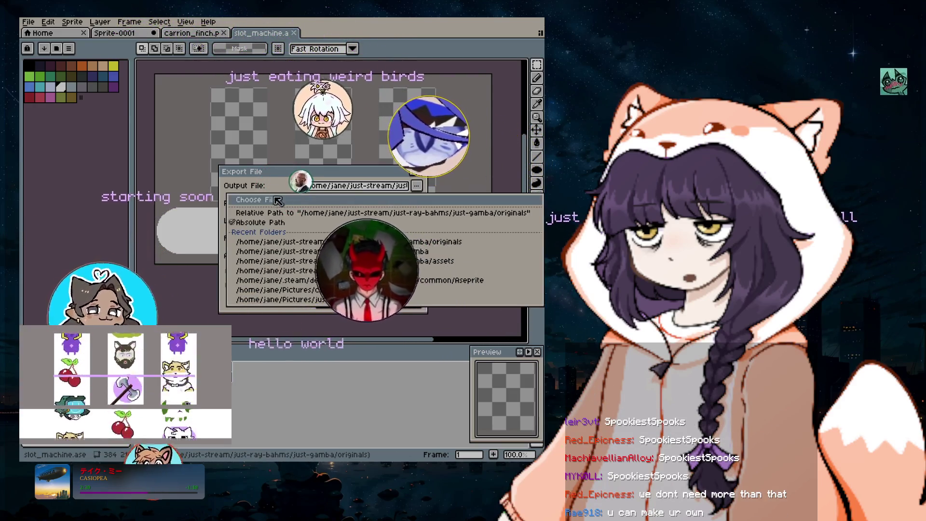
pyautogui.click(262, 199)
pyautogui.click(85, 152)
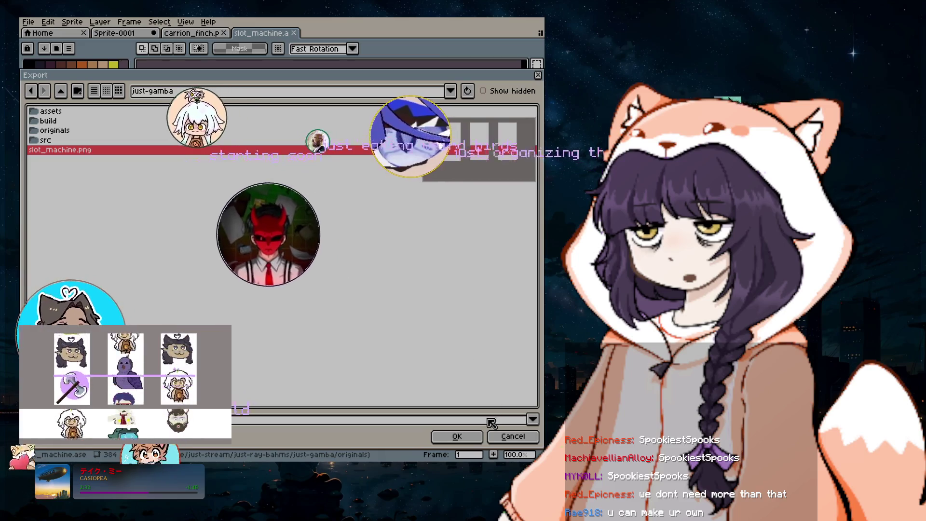
pyautogui.click(462, 436)
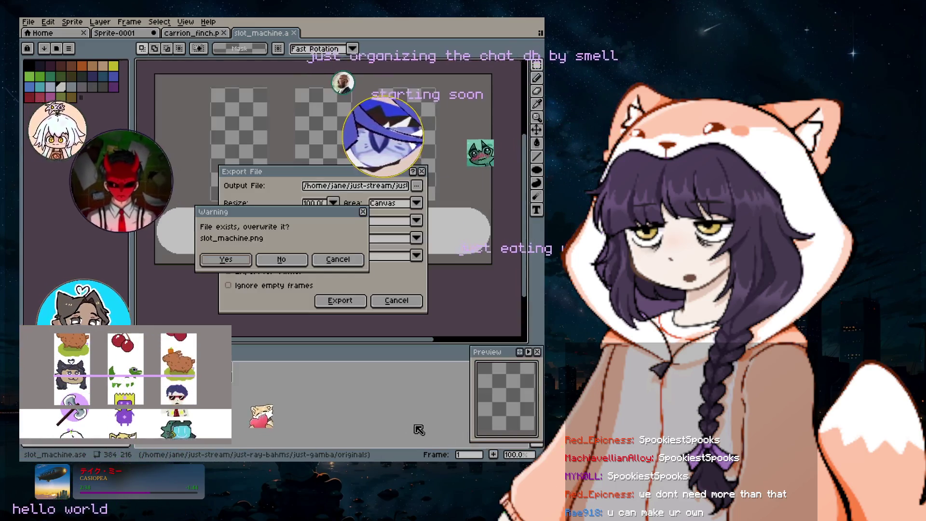
pyautogui.click(218, 261)
pyautogui.click(340, 301)
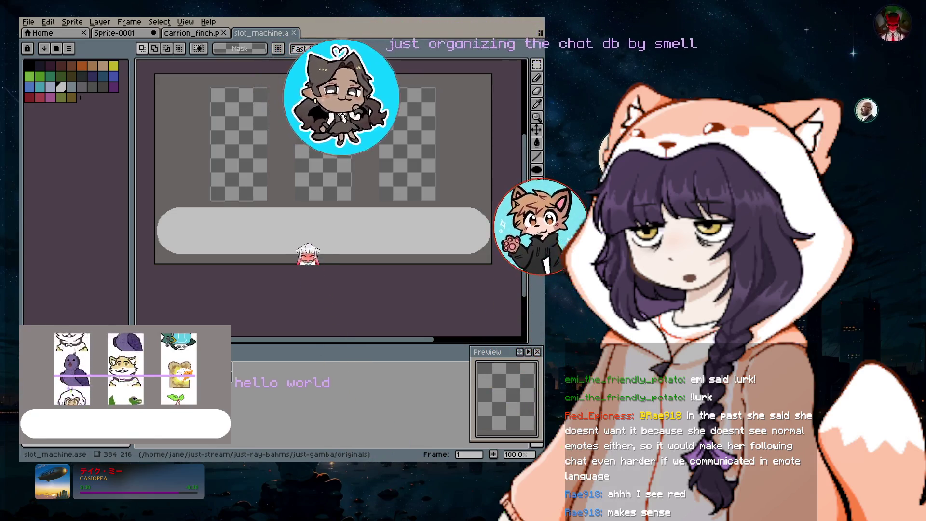
# - Switch to workspace 2 to show the just-gamba Neovim workspace
pyautogui.press('super+2')
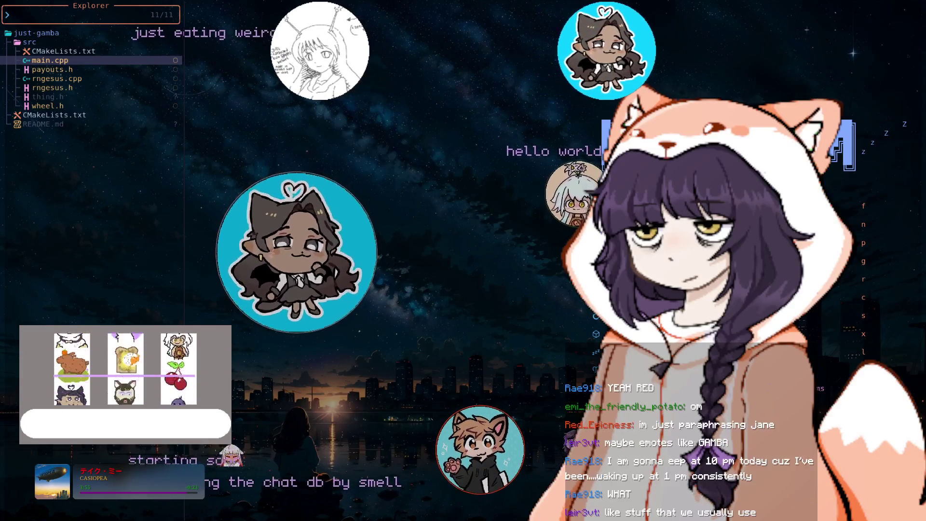
# - Quit Neovim, reopen the project with 'vim .', and open src/main.cpp
pyautogui.click(48, 87)
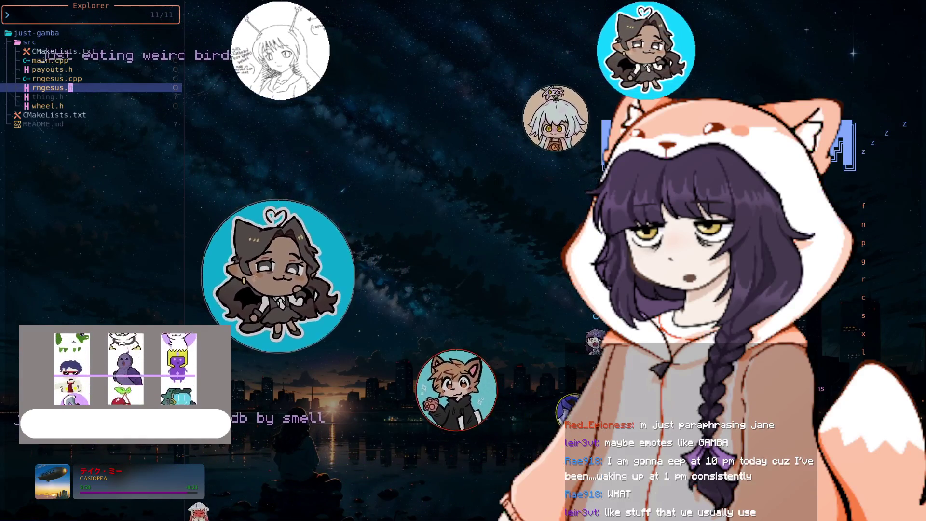
pyautogui.press('q')
pyautogui.press('q')
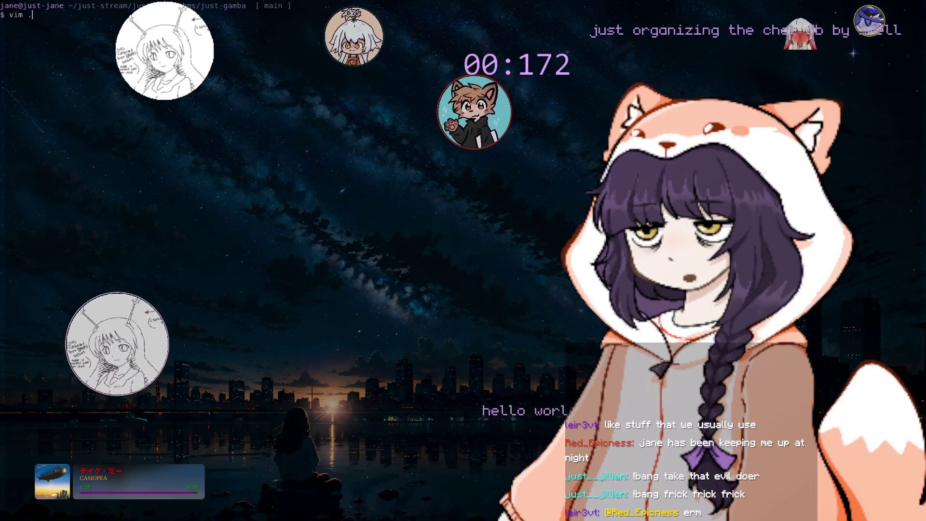
pyautogui.press('Return')
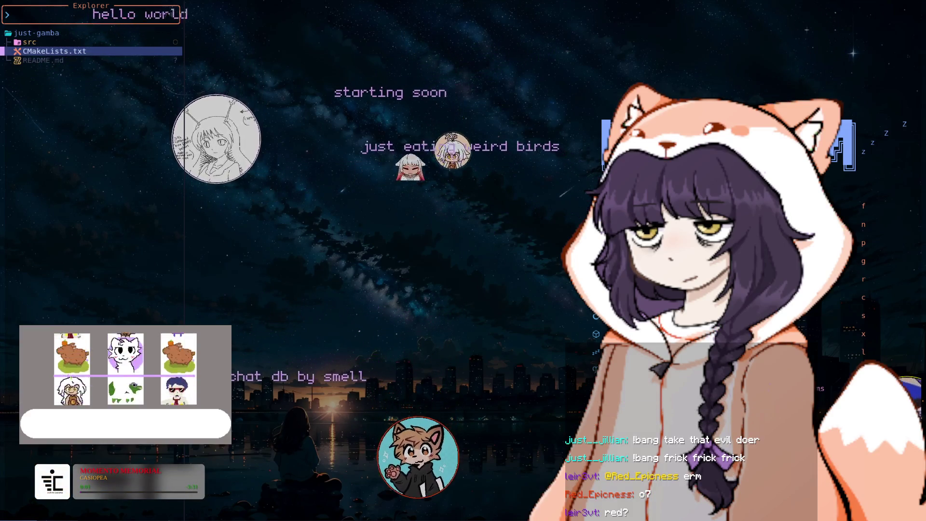
pyautogui.click(30, 42)
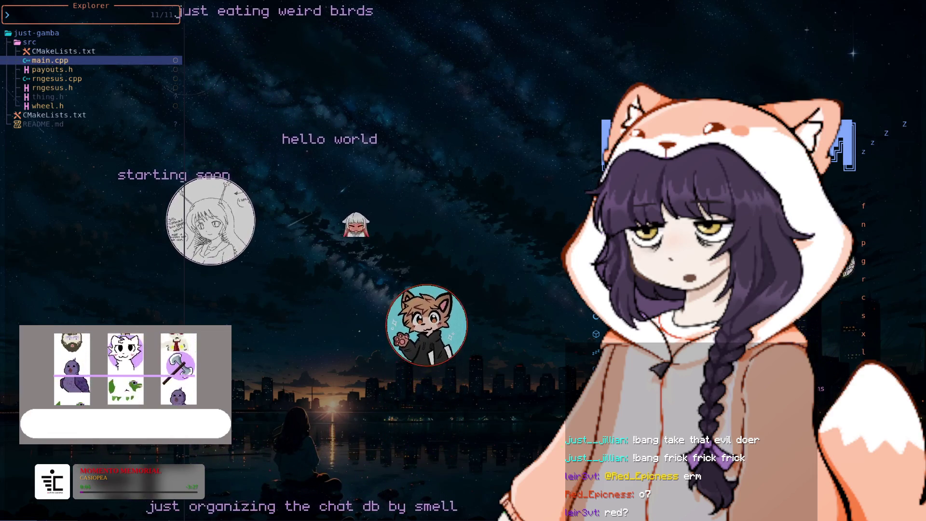
pyautogui.press('Return')
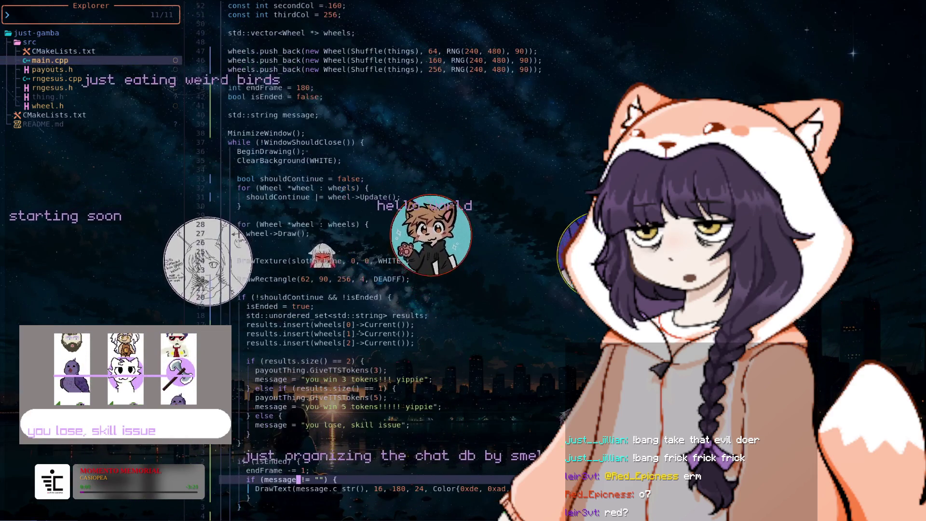
# - Move up through main.cpp, trying then undoing a case change in 'sKill'
pyautogui.press('k')
pyautogui.press('k')
pyautogui.press('k')
pyautogui.press('k')
pyautogui.press('k')
pyautogui.press('k')
pyautogui.press('f')
pyautogui.hotkey('shift', 'k')
pyautogui.press('r')
pyautogui.press('k')
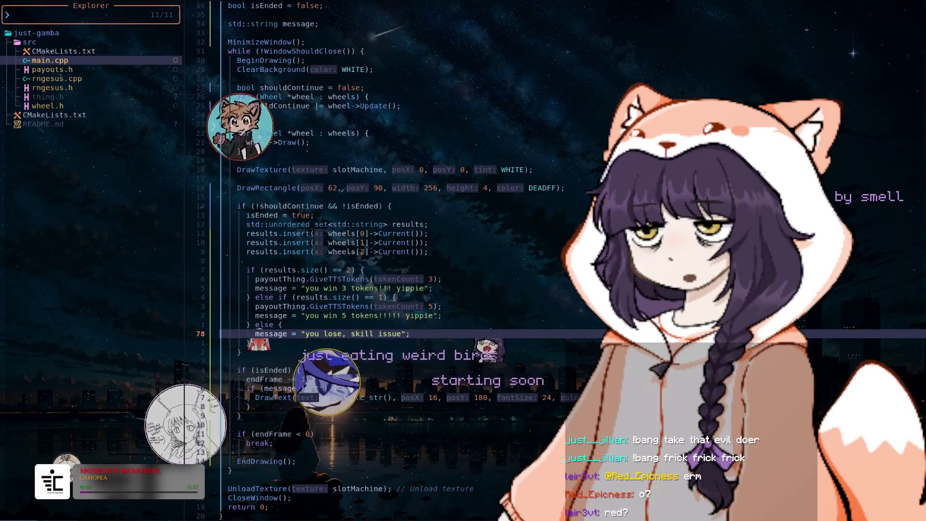
pyautogui.press('u')
# - Change the result message's DrawText x position from 16 to 48
pyautogui.press('j')
pyautogui.press('j')
pyautogui.press('j')
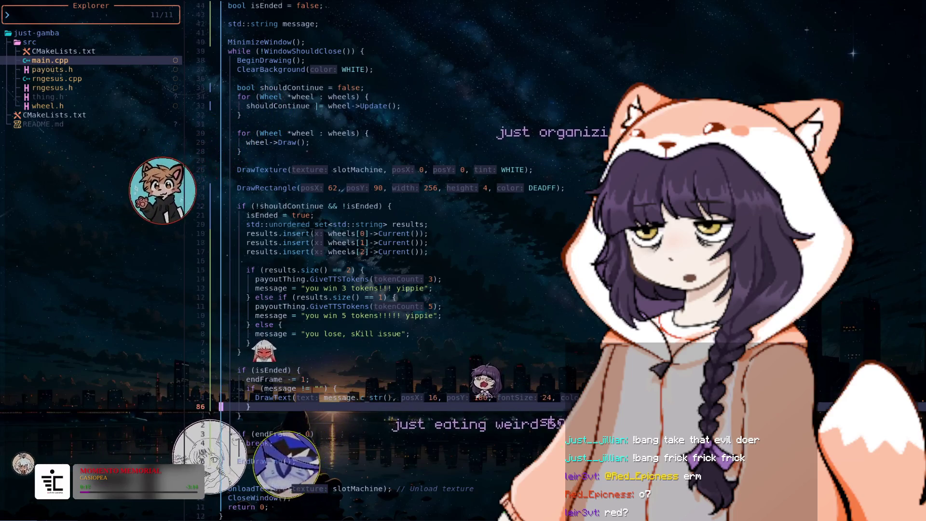
pyautogui.press('w')
pyautogui.press('w')
pyautogui.press('w')
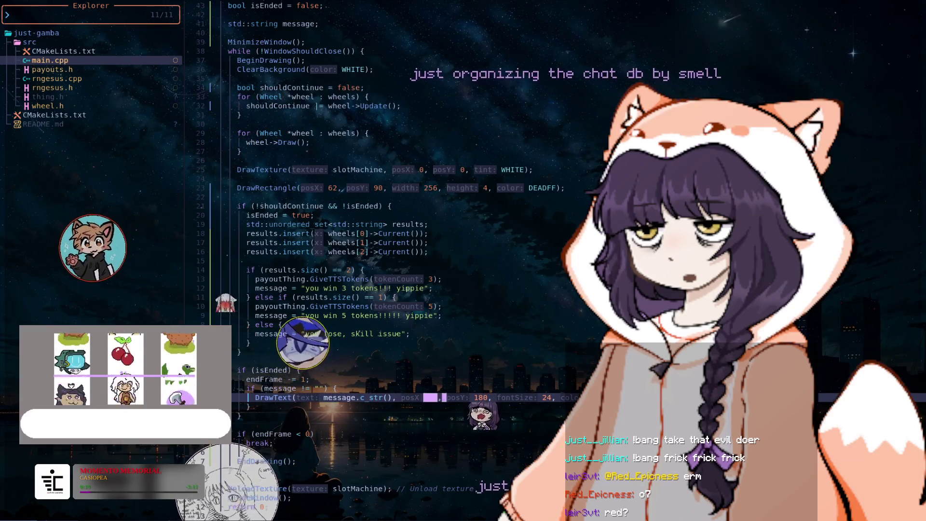
pyautogui.press('b')
pyautogui.press('b')
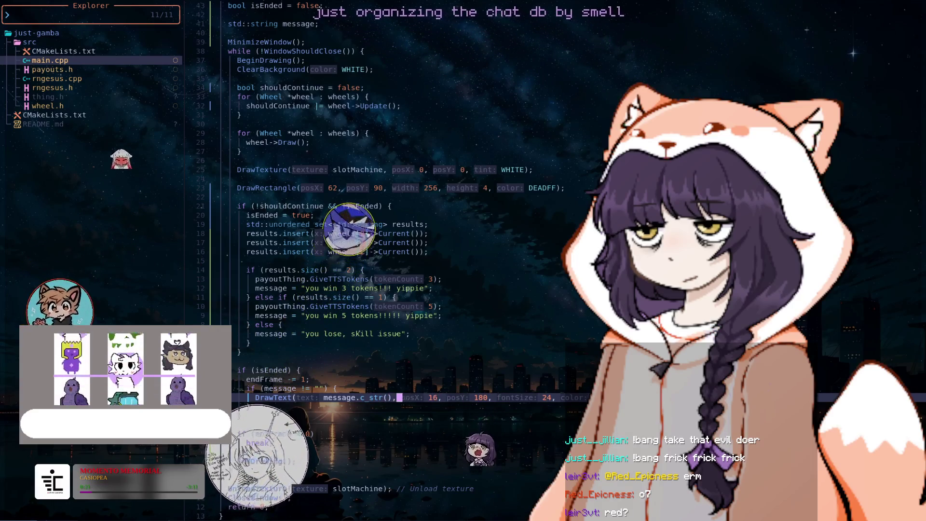
pyautogui.press('c')
pyautogui.press('W')
pyautogui.write('48')
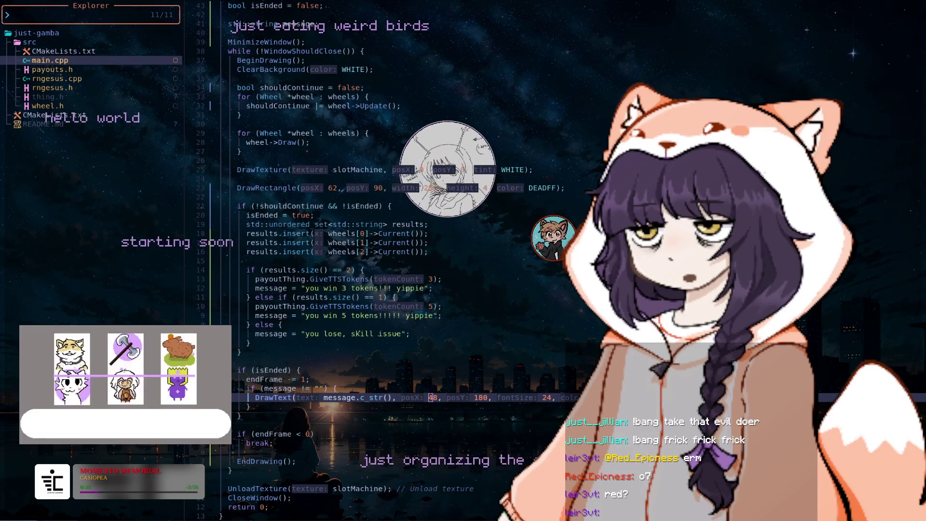
pyautogui.press('l')
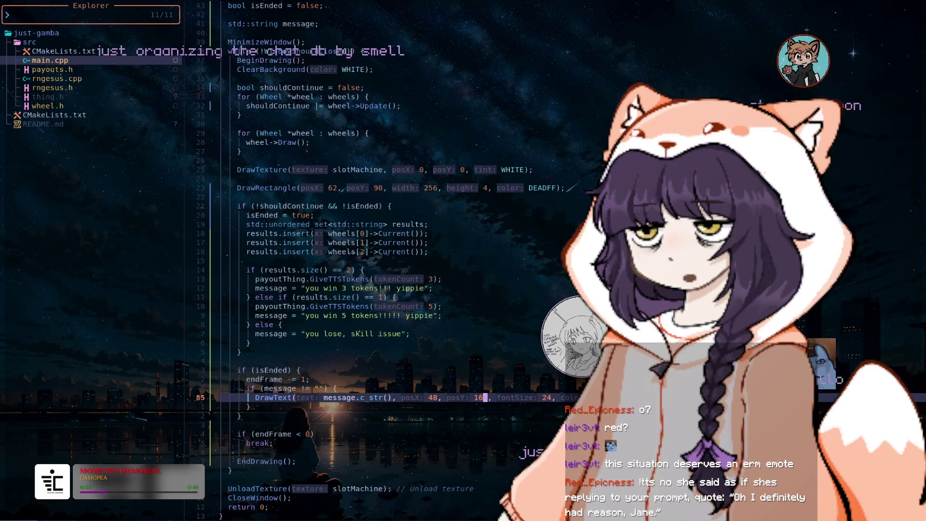
# - Save main.cpp with :wq and rerun 'cmake --build build' to rebuild just-gamba
pyautogui.write(':wq')
pyautogui.press('Return')
pyautogui.press('Up')
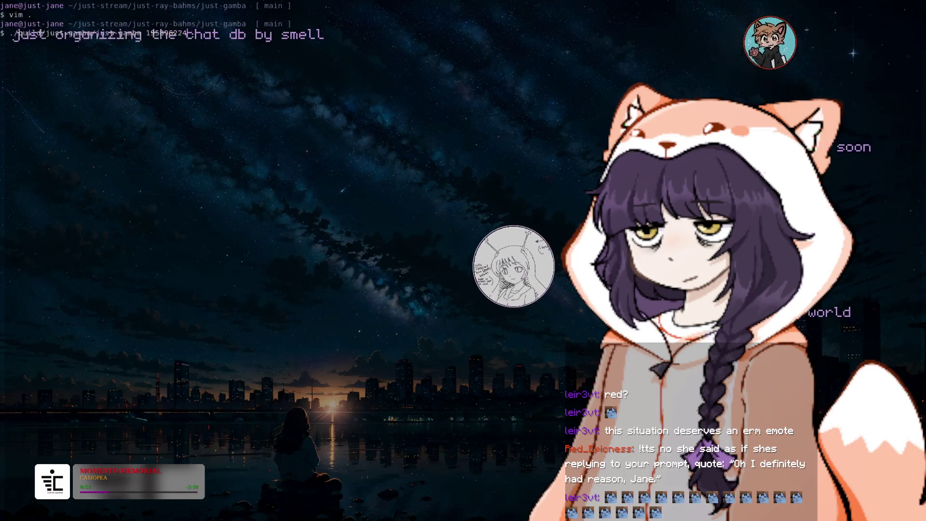
pyautogui.press('Up')
pyautogui.press('Return')
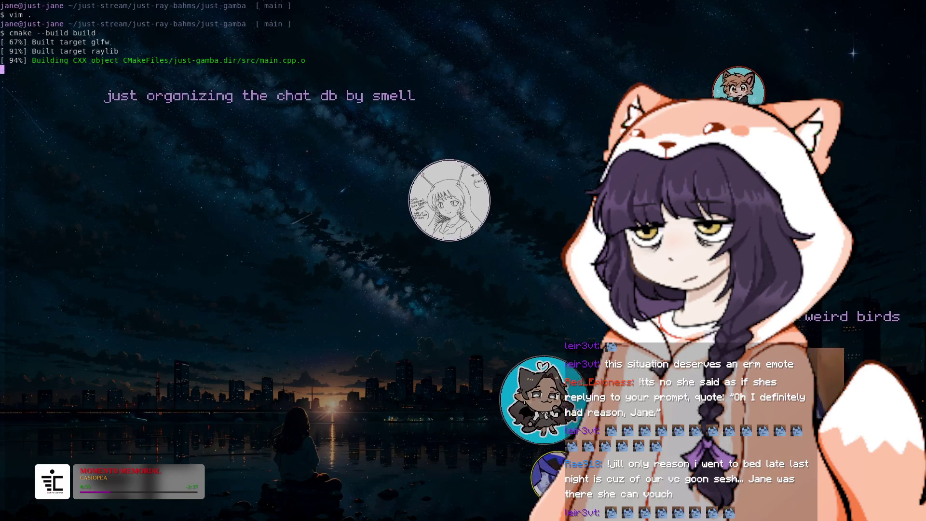
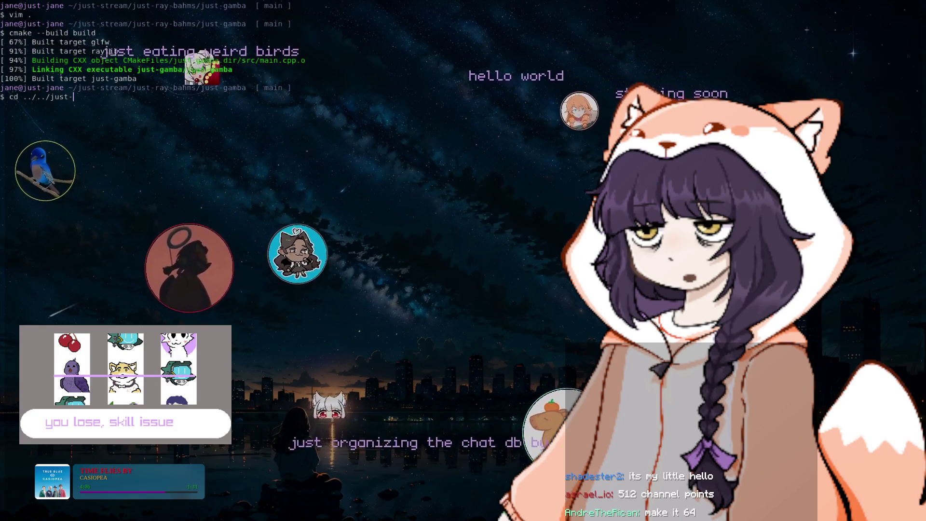
# - Change into just-stream/just-redeems, clear the screen, and start the redeems editor with 'go run .'
pyautogui.write('stream/')
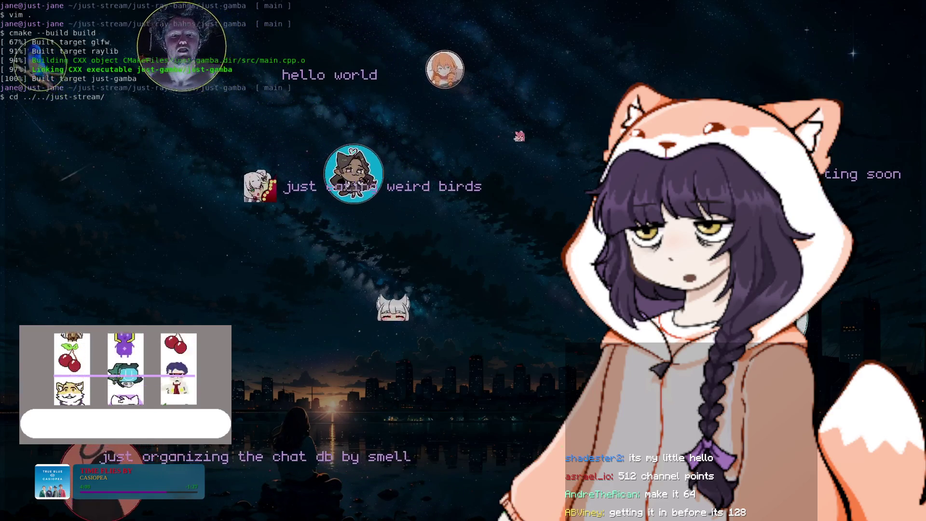
pyautogui.write('just-redeems/')
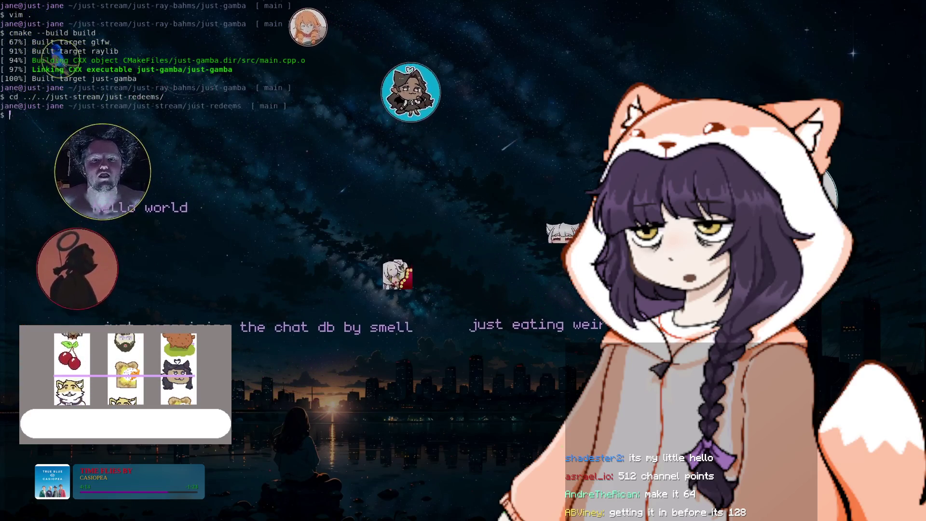
pyautogui.press('Return')
pyautogui.hotkey('ctrl', 'l')
pyautogui.write('go runn')
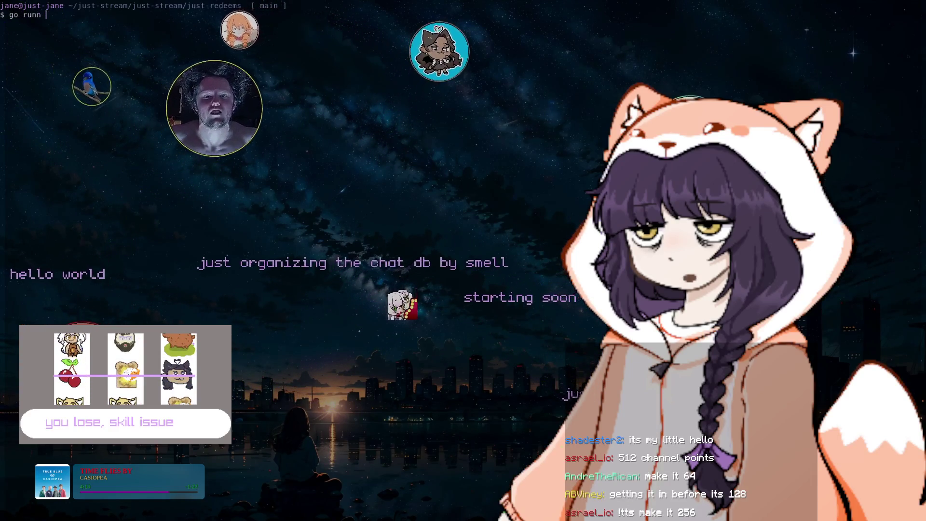
pyautogui.write('.')
pyautogui.press('BackSpace')
pyautogui.write('.--')
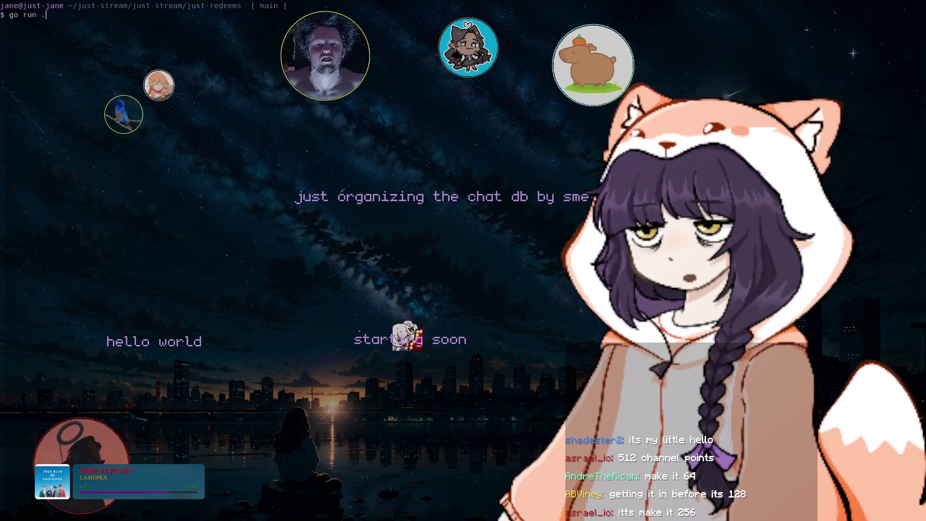
pyautogui.press('BackSpace')
pyautogui.press('BackSpace')
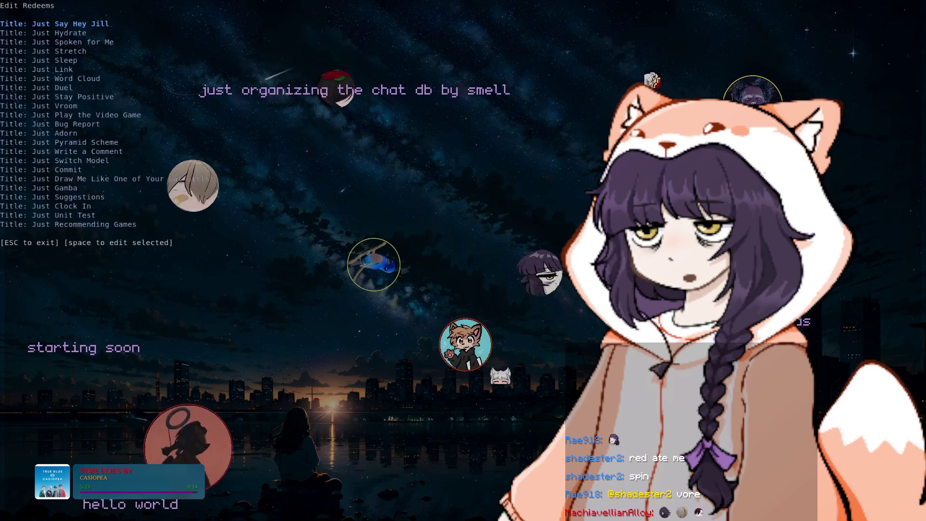
# - Open Just Gamba from the Edit Redeems list for editing and clear its old Cost of 8
pyautogui.press('Down')
pyautogui.press('Down')
pyautogui.press('Down')
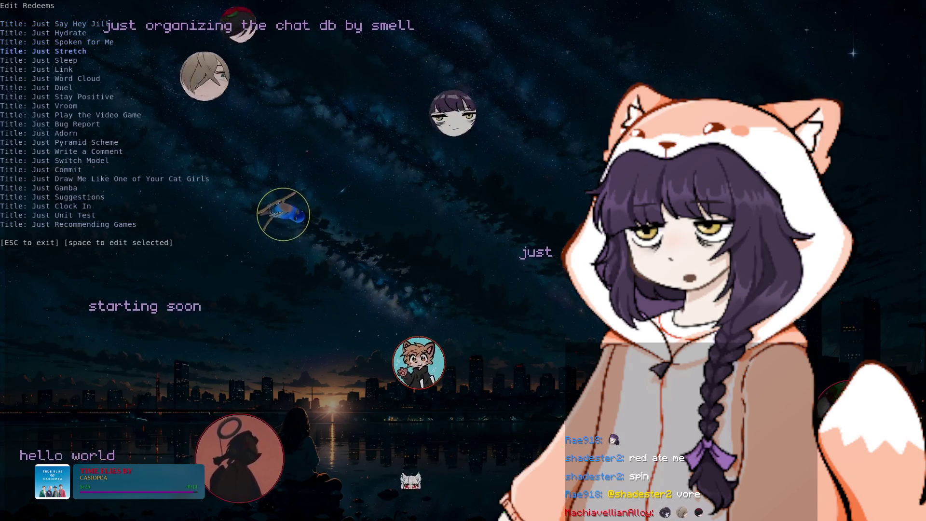
pyautogui.press('Down')
pyautogui.press('Down')
pyautogui.press('Down')
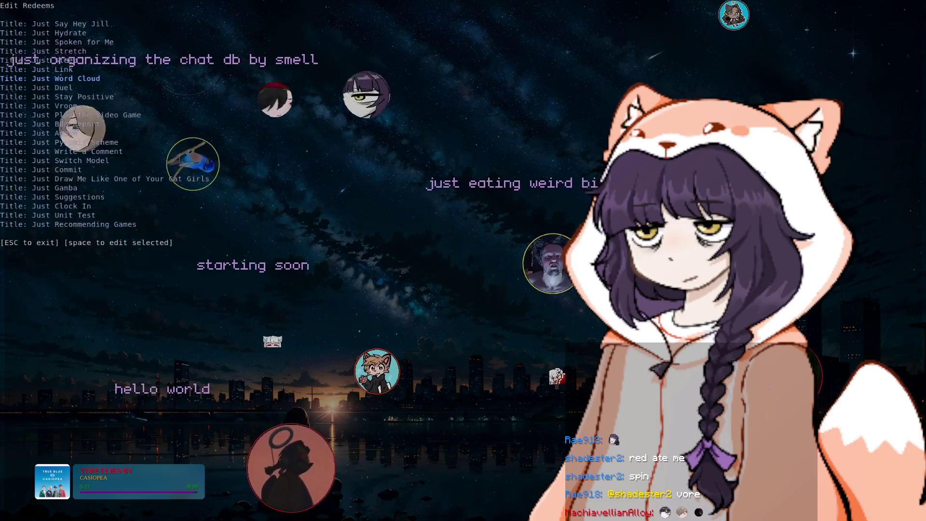
pyautogui.press('Down')
pyautogui.press('Down')
pyautogui.press('Down')
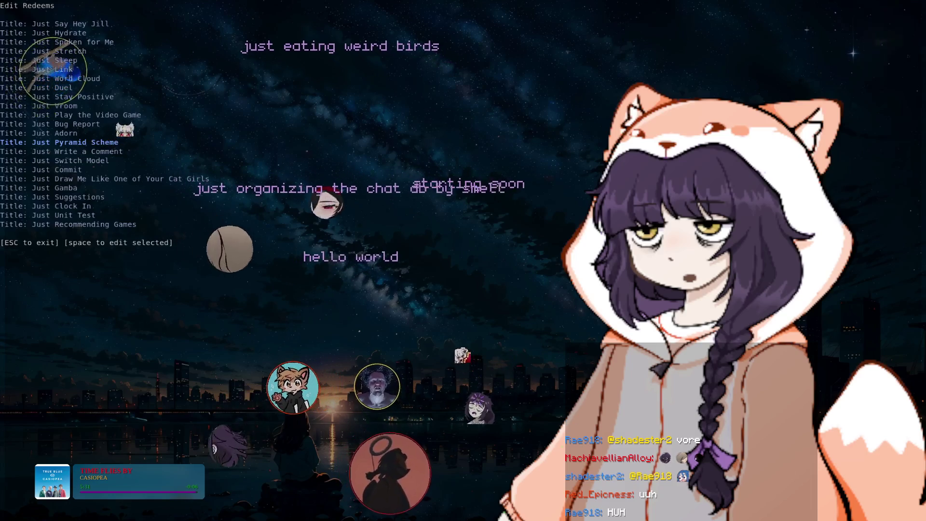
pyautogui.press('Down')
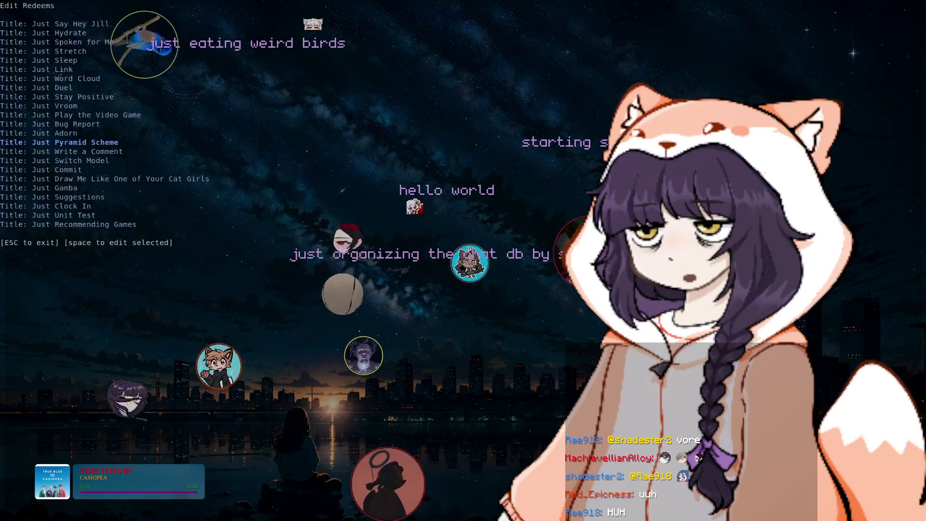
pyautogui.press('Down')
pyautogui.press('Down')
pyautogui.press('Down')
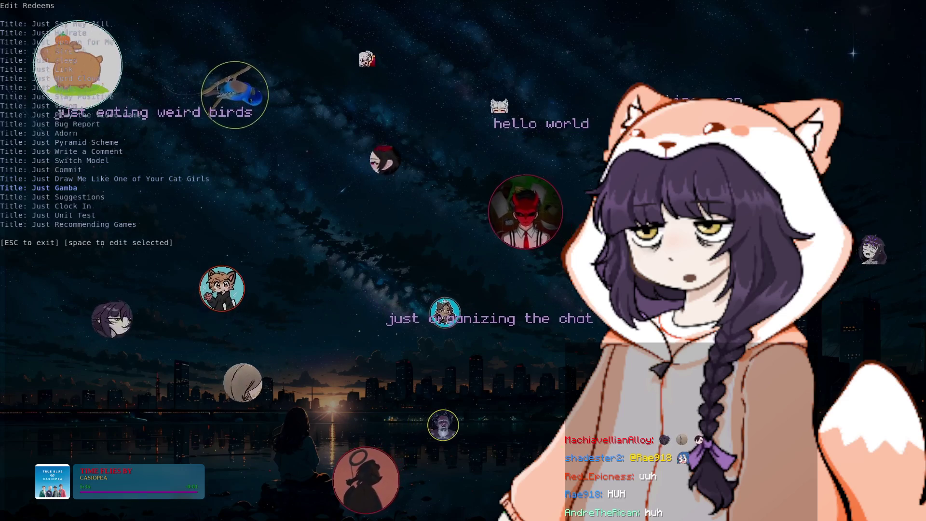
pyautogui.press('space')
pyautogui.press('Tab')
pyautogui.press('BackSpace')
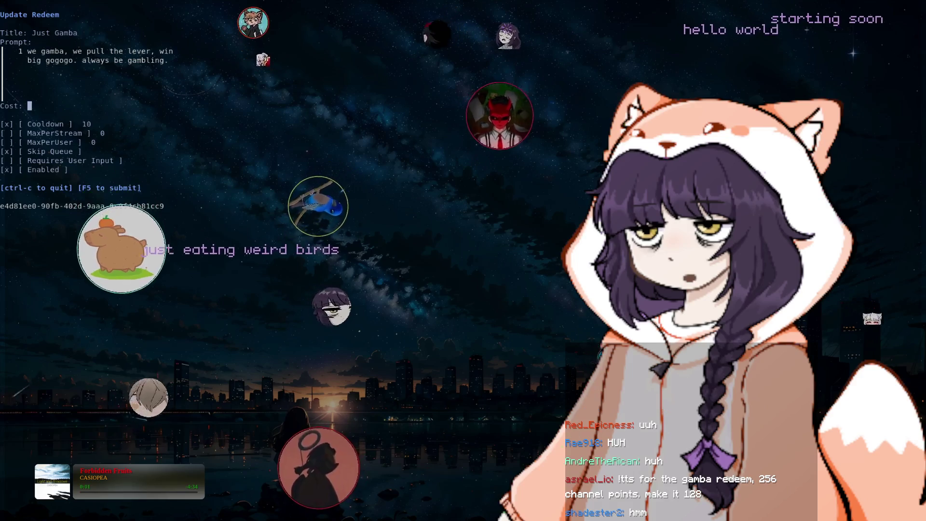
# - After trying 64 and 128, set Just Gamba's cost to 256 and submit with F5
pyautogui.write('64')
pyautogui.press('BackSpace')
pyautogui.press('BackSpace')
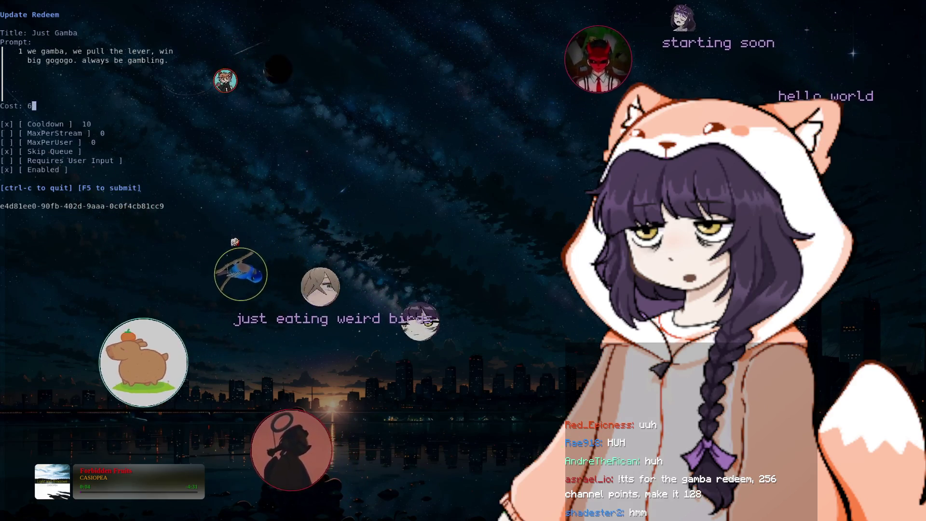
pyautogui.write('128')
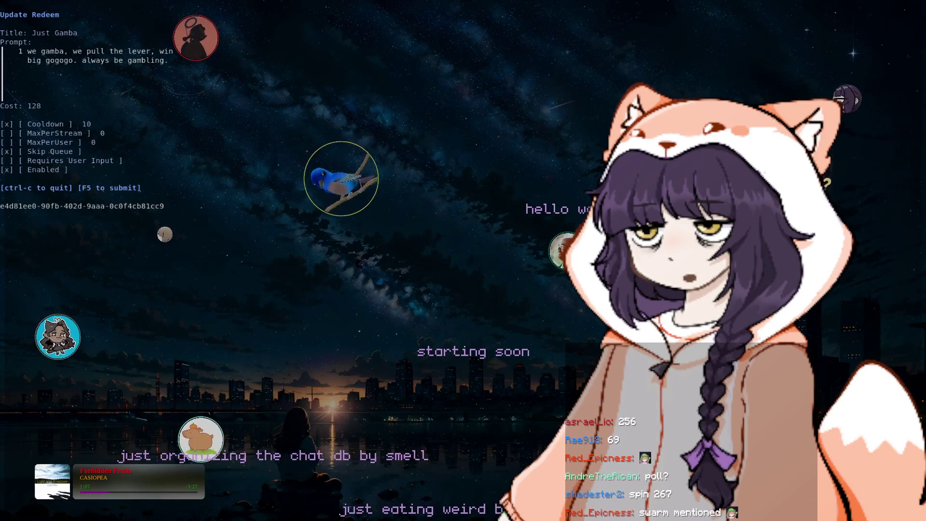
pyautogui.press('BackSpace')
pyautogui.press('BackSpace')
pyautogui.press('BackSpace')
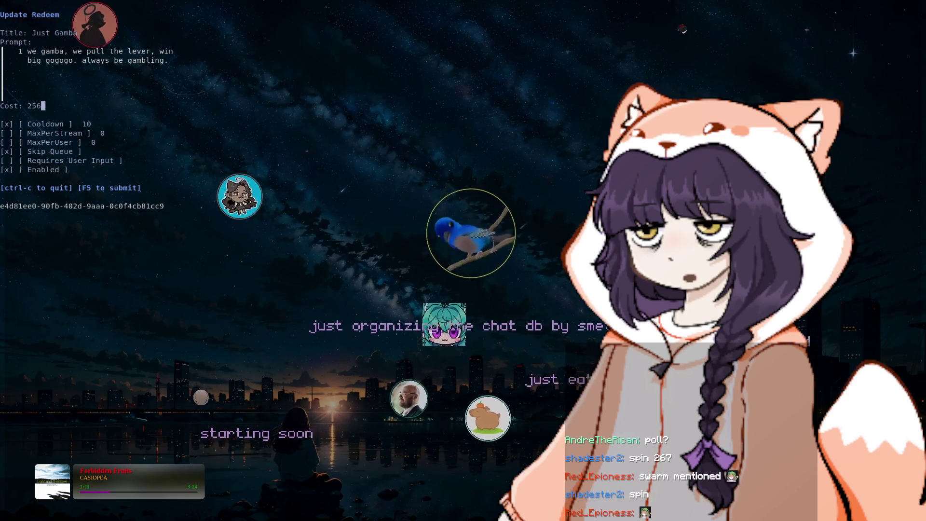
pyautogui.write('256')
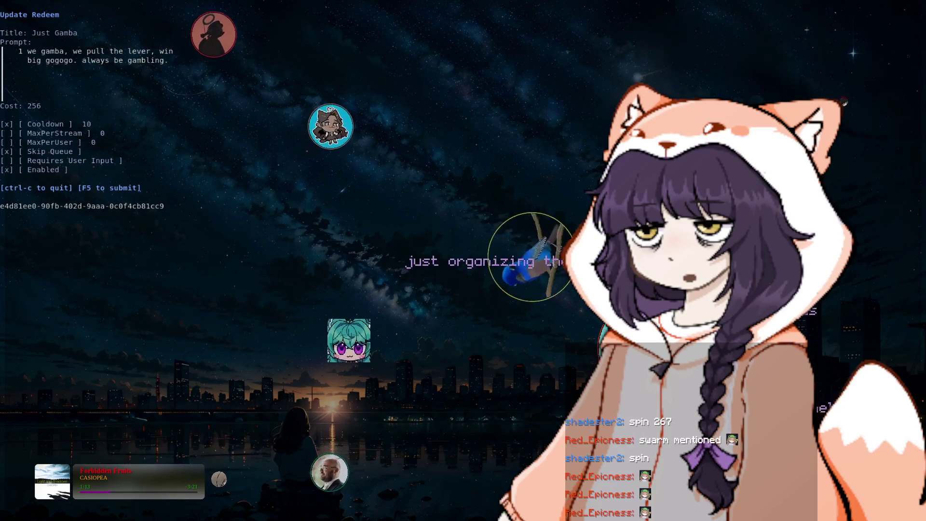
pyautogui.press('F5')
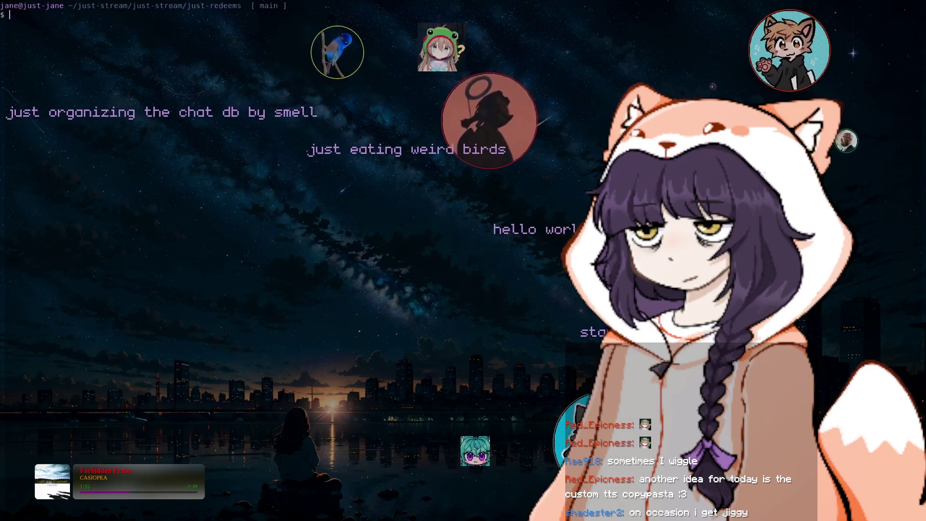
# - Enter cd ../../ at the prompt and show completions such as just-art/, just-bots/ and just-stream/
pyautogui.write('cd REA')
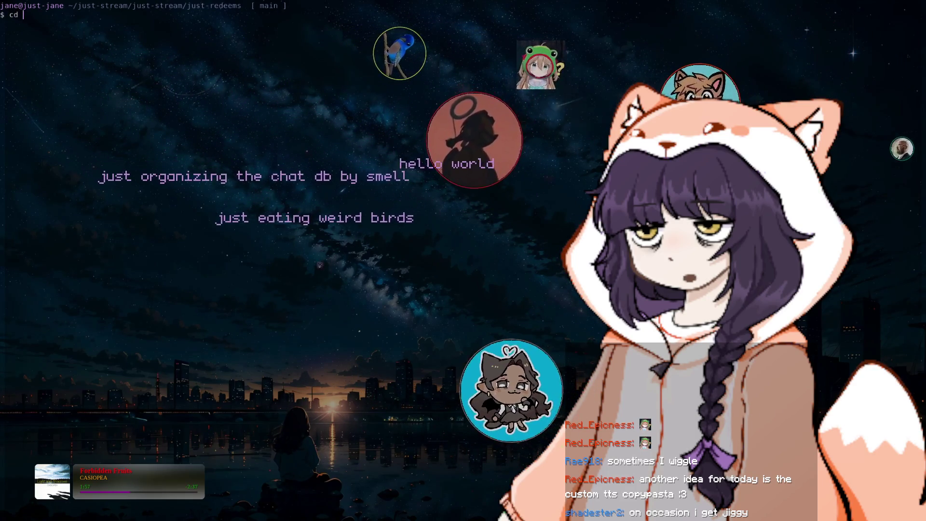
pyautogui.press('BackSpace')
pyautogui.press('BackSpace')
pyautogui.press('BackSpace')
pyautogui.write('..')
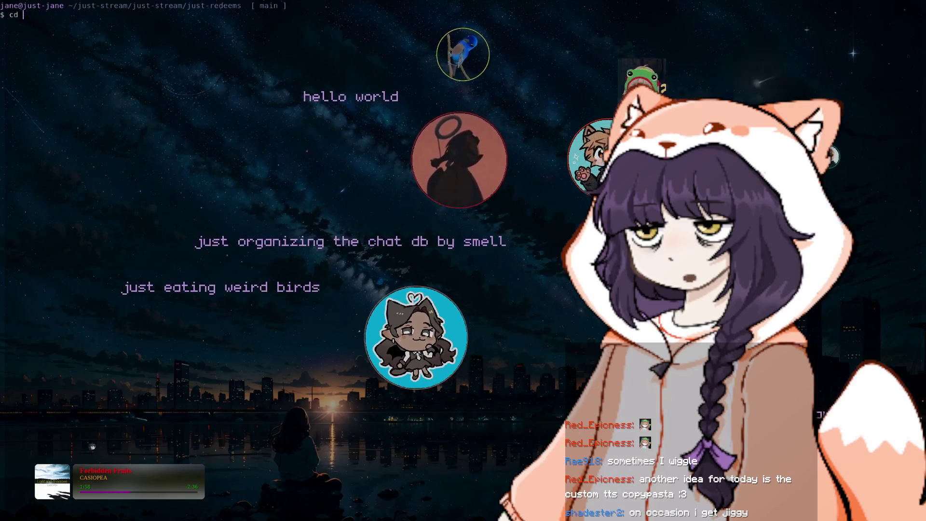
pyautogui.write('/')
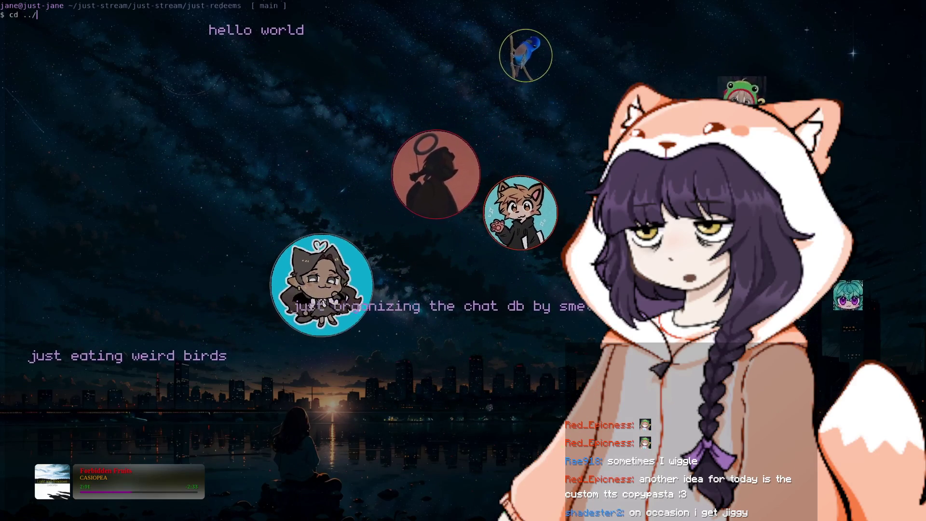
pyautogui.press('BackSpace')
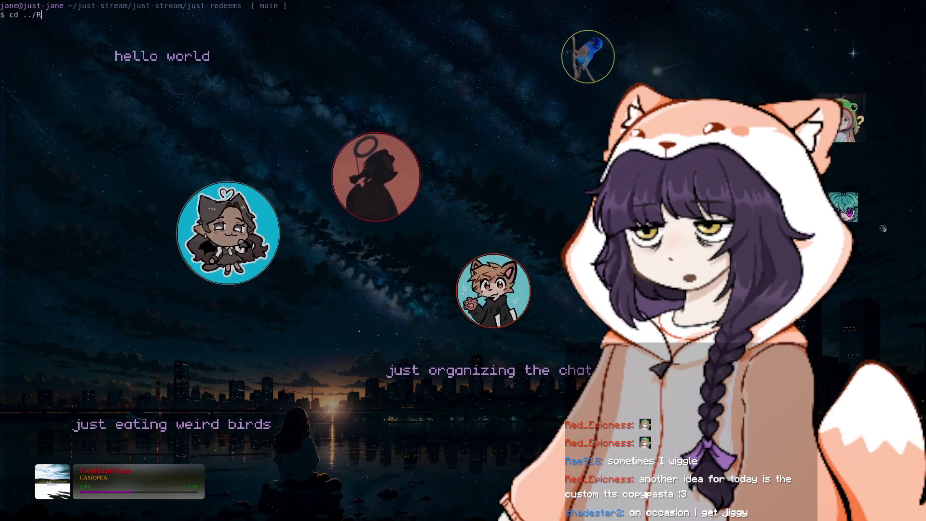
pyautogui.write('/../.')
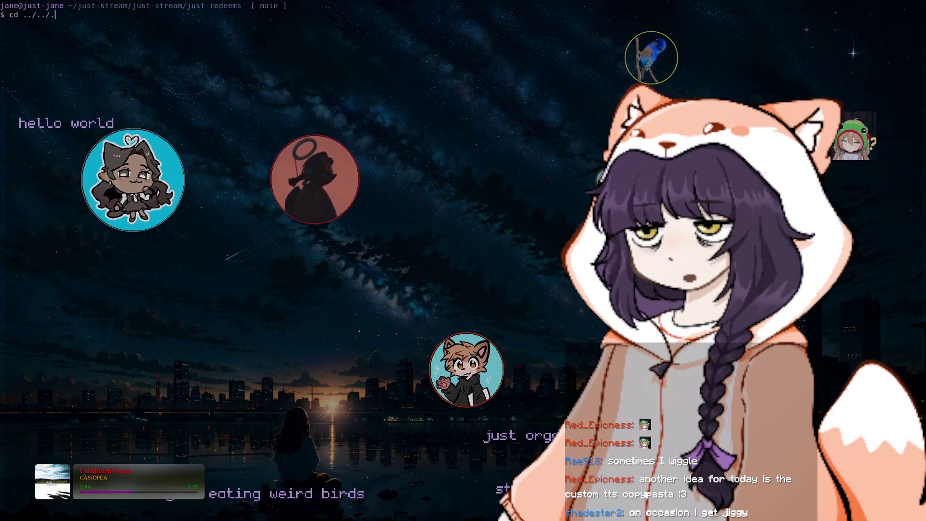
pyautogui.press('BackSpace')
pyautogui.press('Tab')
pyautogui.press('Tab')
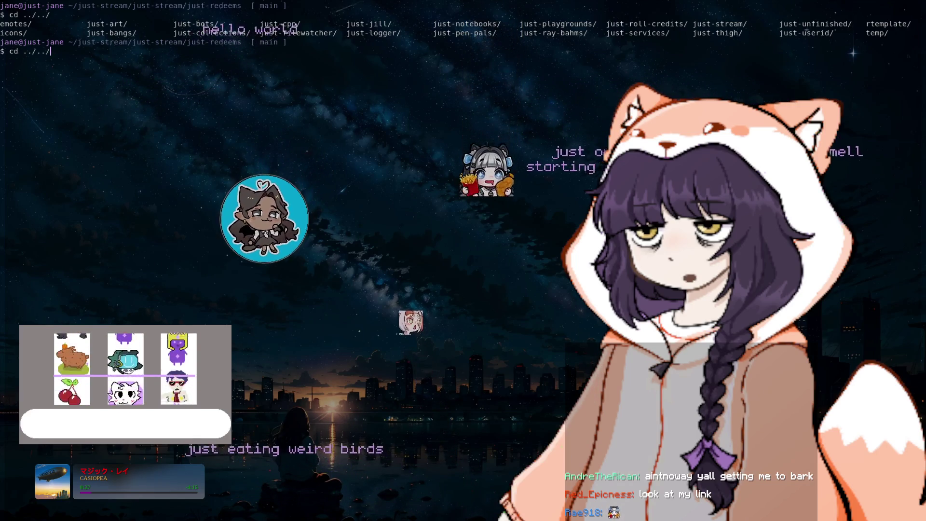
# - Drop the trailing slash and recall the earlier 'go run . --edit' command
pyautogui.press('BackSpace')
pyautogui.press('BackSpace')
pyautogui.press('BackSpace')
pyautogui.press('BackSpace')
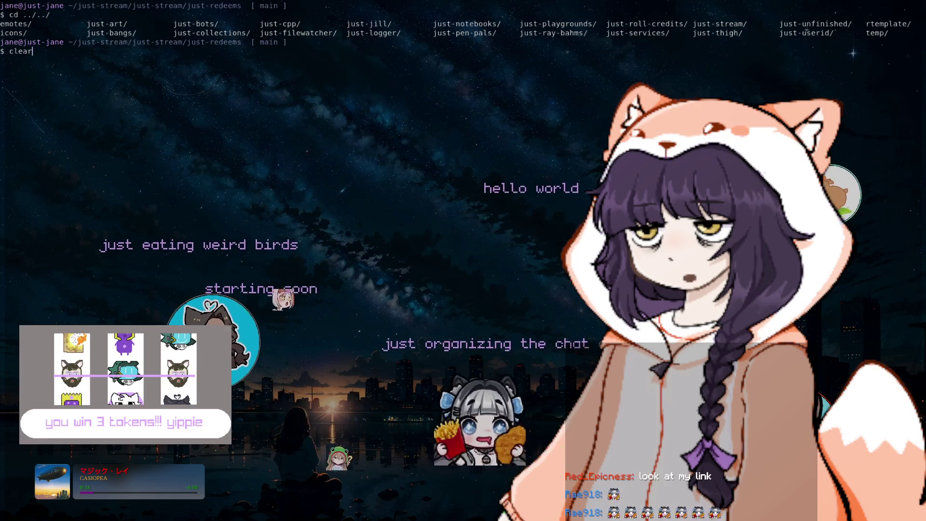
pyautogui.press('Up')
# - Run 'go run . --edit' and scroll through the Edit Redeems list toward Just Gamba
pyautogui.press('Return')
pyautogui.press('Down')
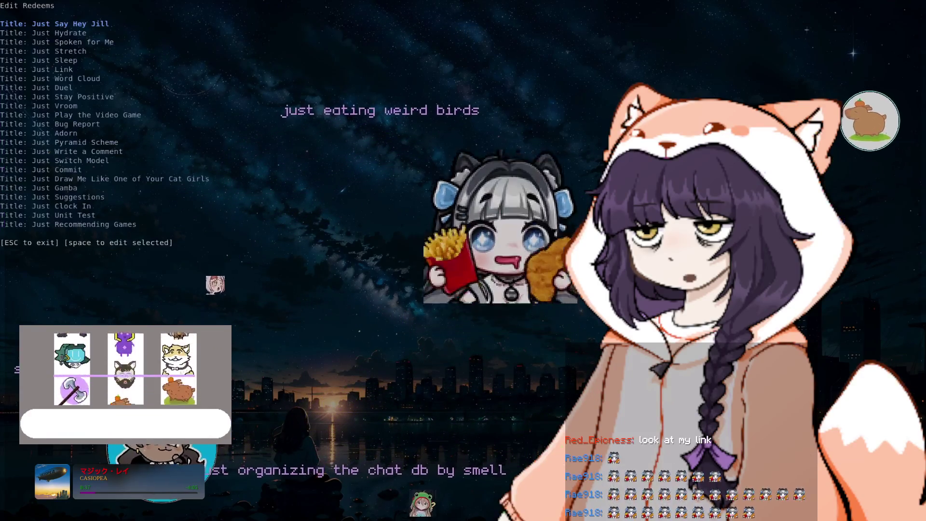
pyautogui.press('Down')
pyautogui.press('Down')
pyautogui.press('Down')
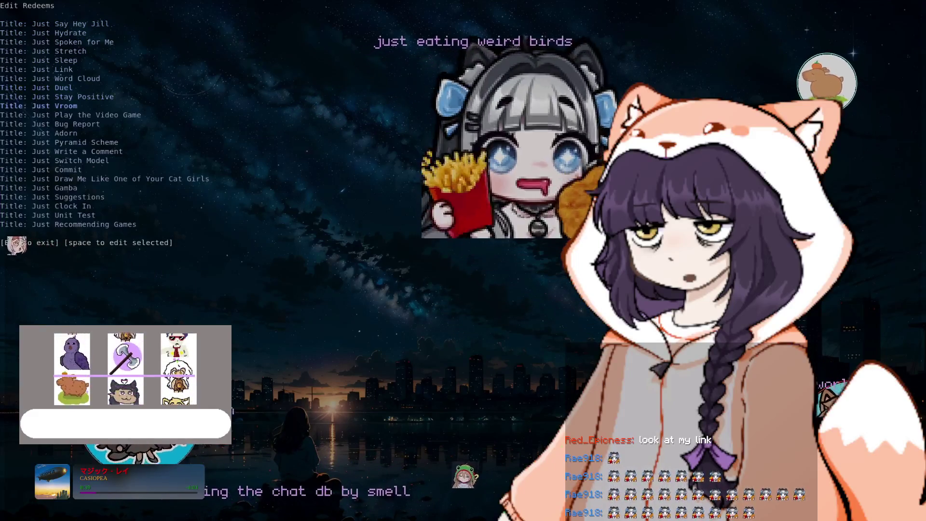
pyautogui.press('Down')
pyautogui.press('Down')
pyautogui.press('Down')
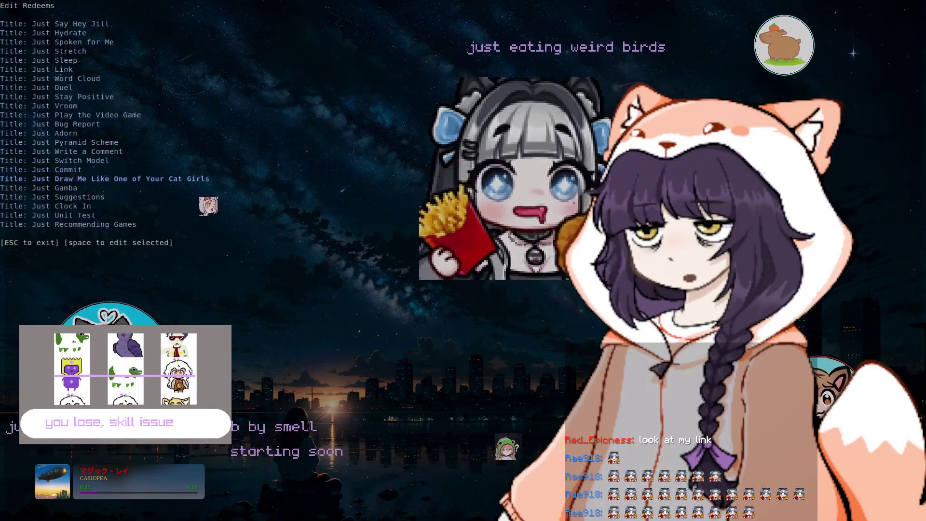
pyautogui.press('Down')
pyautogui.press('Down')
pyautogui.press('Down')
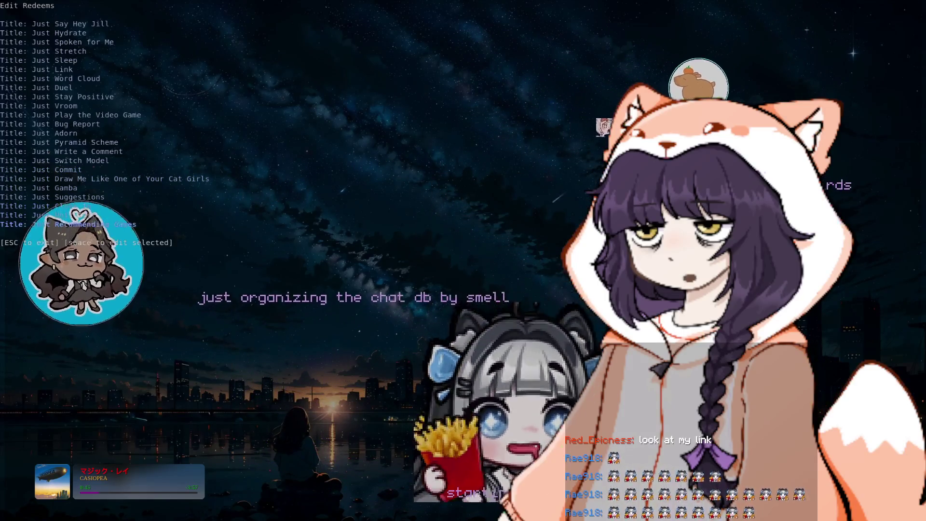
pyautogui.press('Down')
pyautogui.press('Down')
pyautogui.press('Down')
pyautogui.press('Down')
pyautogui.press('Down')
pyautogui.press('Down')
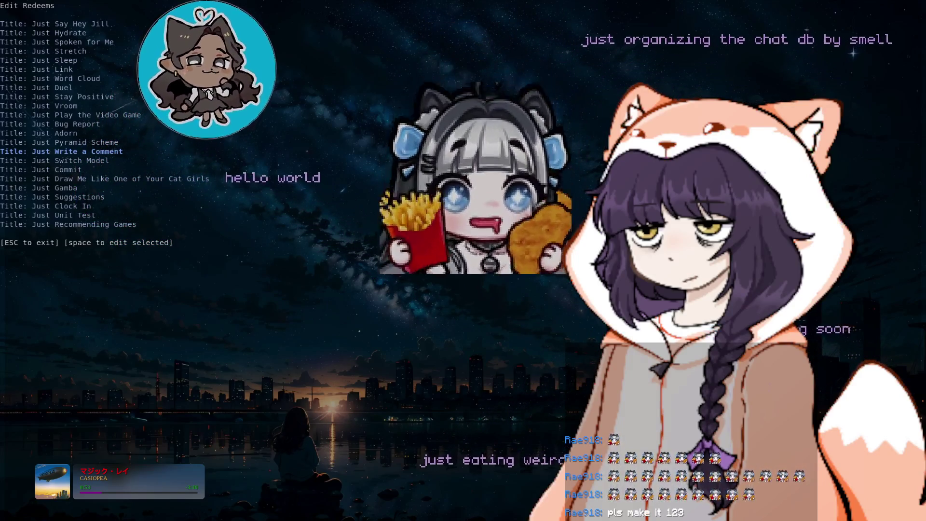
# - Open Just Gamba, replace its cost of 256 with 64, and submit with F5
pyautogui.press('Down')
pyautogui.press('Down')
pyautogui.press('Down')
pyautogui.press('space')
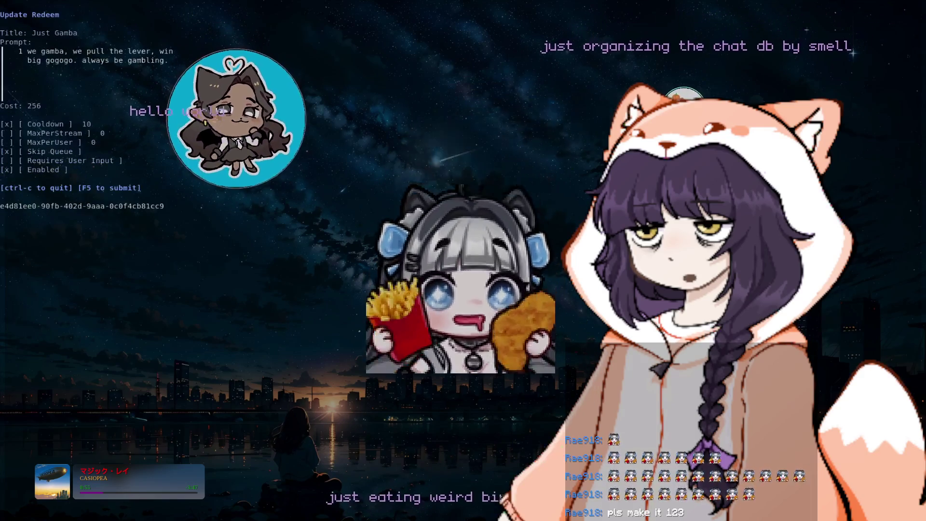
pyautogui.hotkey('shift', 'Tab')
pyautogui.press('BackSpace')
pyautogui.press('BackSpace')
pyautogui.press('BackSpace')
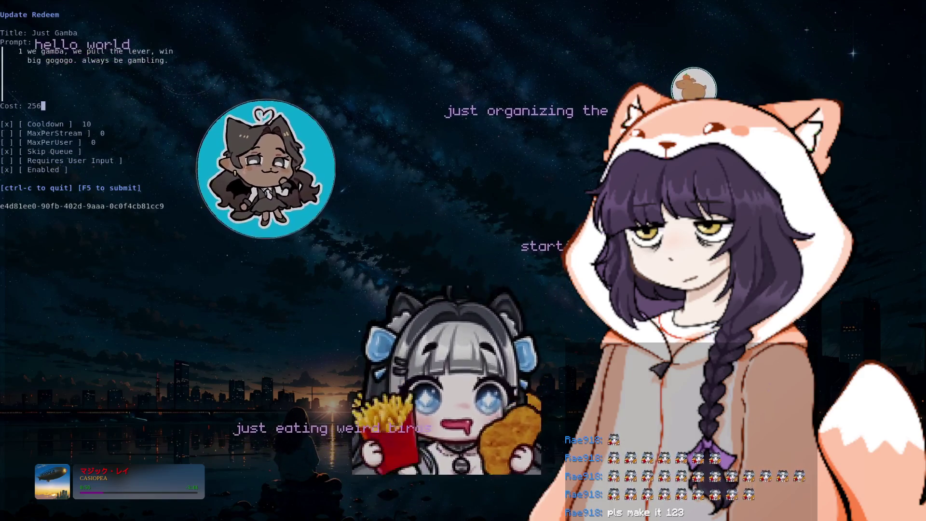
pyautogui.write('64')
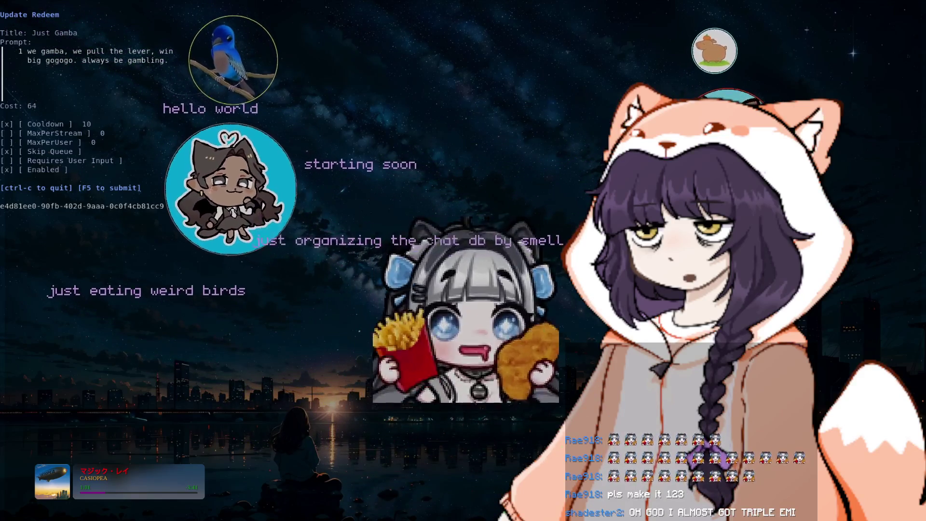
pyautogui.press('F5')
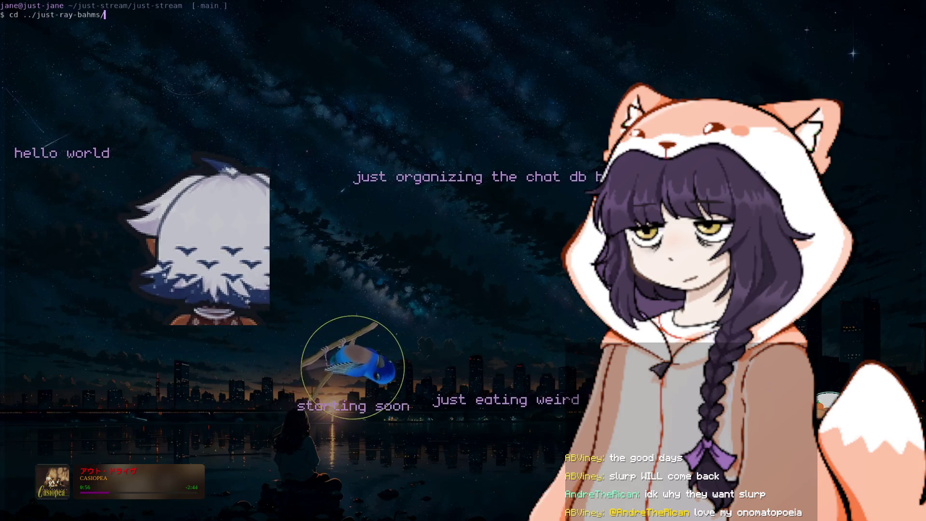
# - Clear the screen and list everything in just-ray-bahms with ls -la
pyautogui.write('lear')
pyautogui.press('Return')
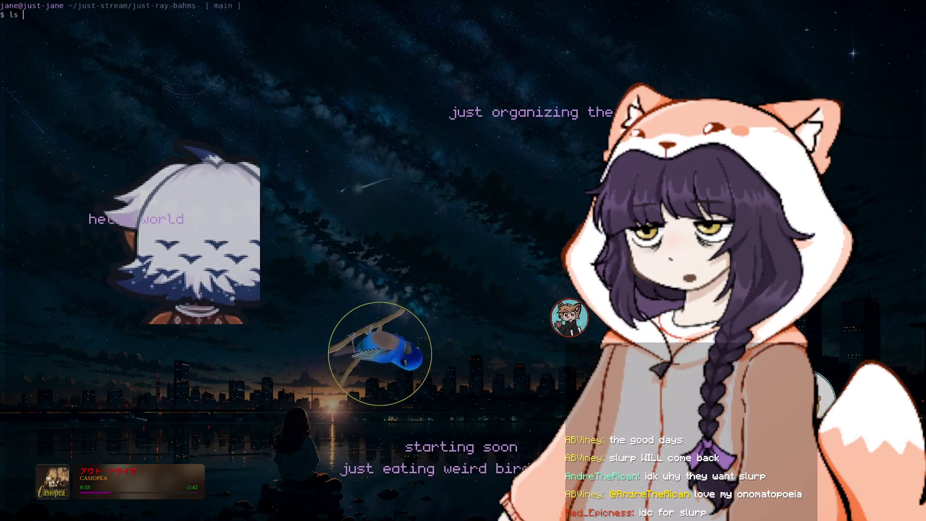
pyautogui.write('-la')
pyautogui.press('Return')
pyautogui.write('cd just-g')
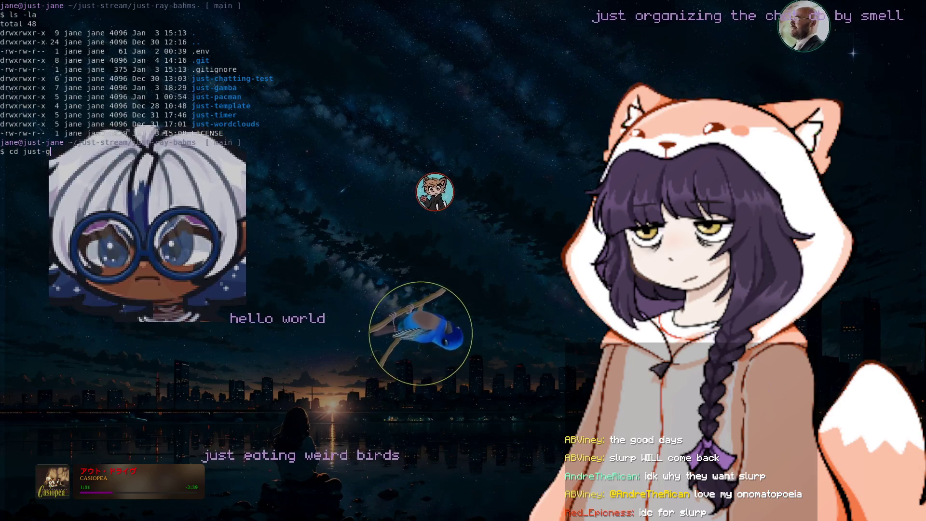
# - Change into the just-gamba folder using Tab completion and clear the screen
pyautogui.press('Tab')
pyautogui.press('Return')
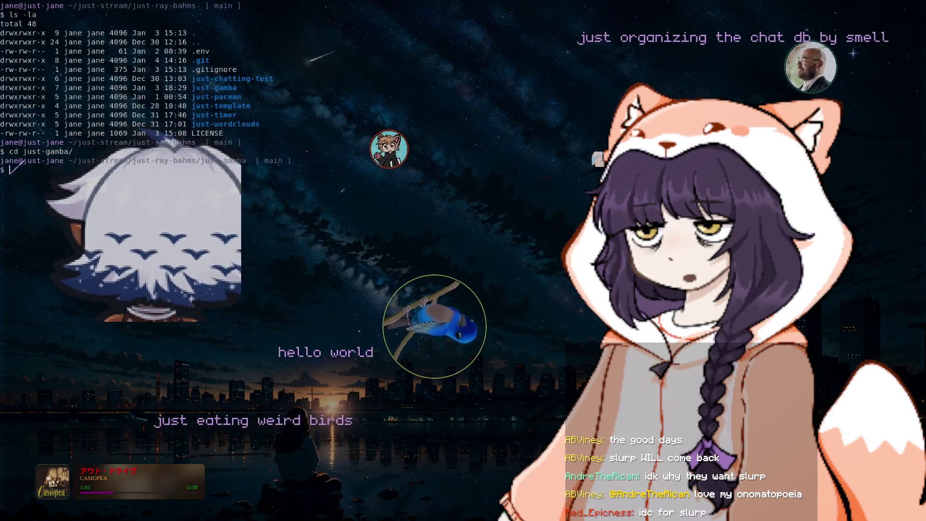
pyautogui.press('Return')
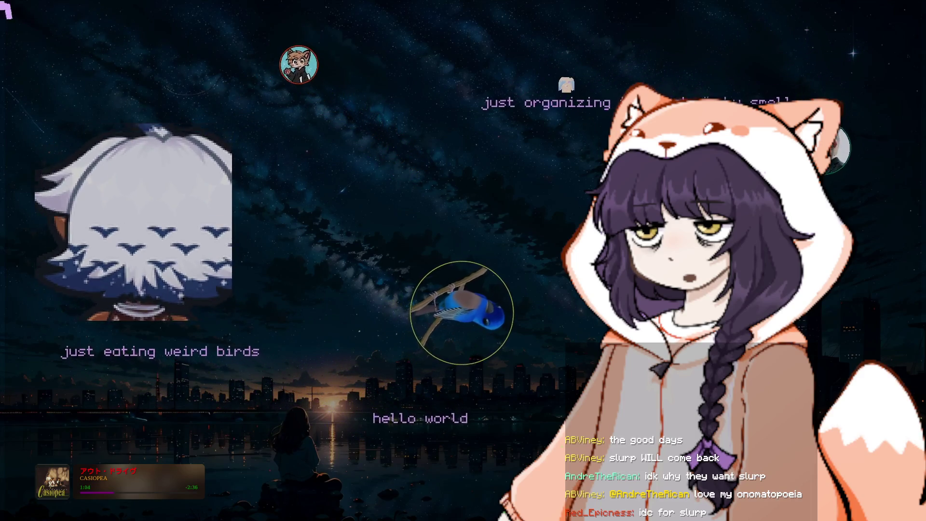
# - Expand src in the Neovim file tree and browse from wheel.h up to main.cpp
pyautogui.press('Up')
pyautogui.press('Up')
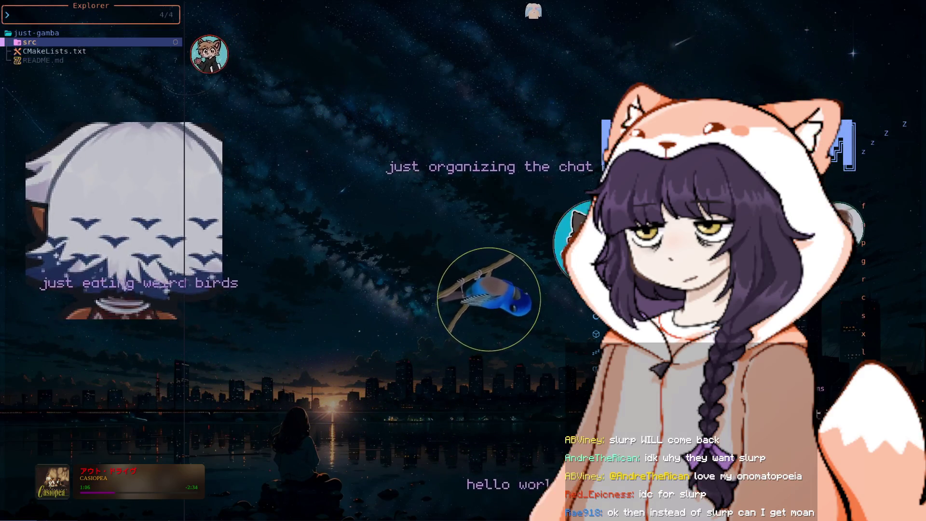
pyautogui.press('Return')
pyautogui.press('Down')
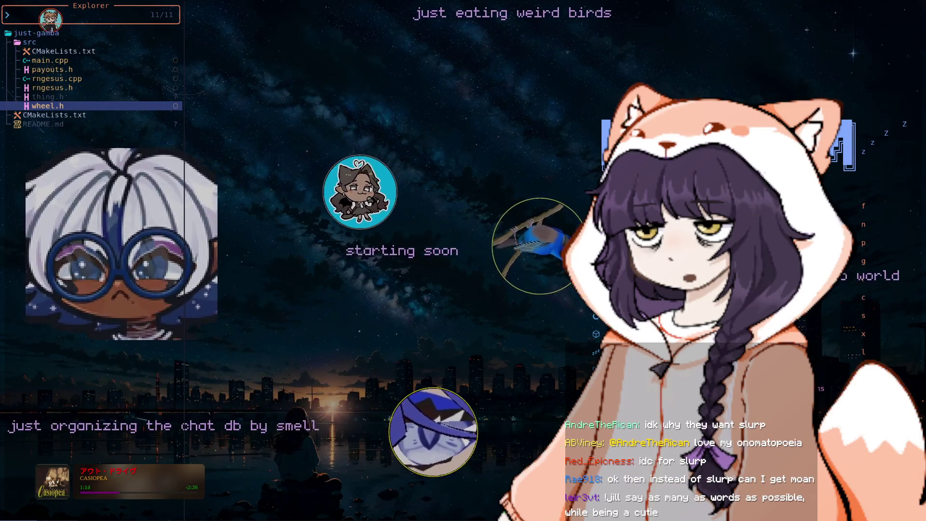
pyautogui.press('Up')
pyautogui.press('Up')
pyautogui.press('Up')
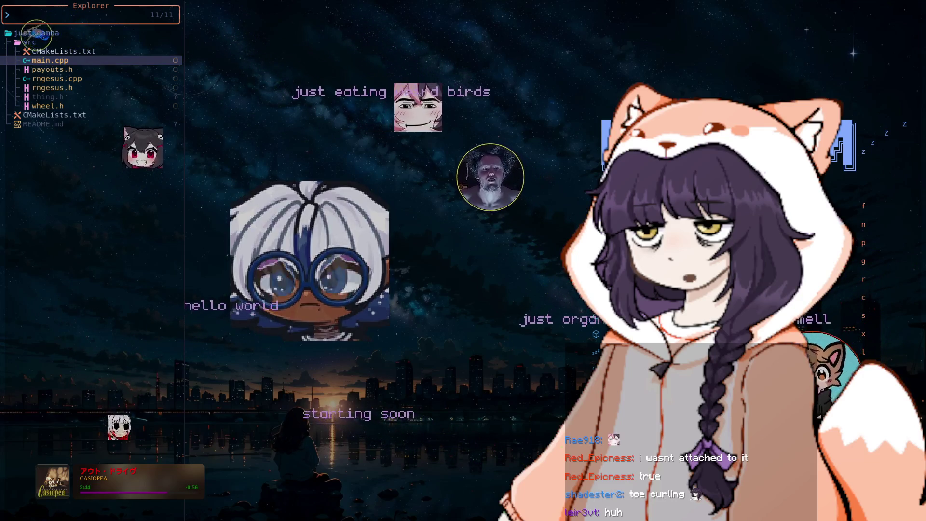
# - Quit Neovim with :q and clear the shell screen
pyautogui.write(':q')
pyautogui.press('Return')
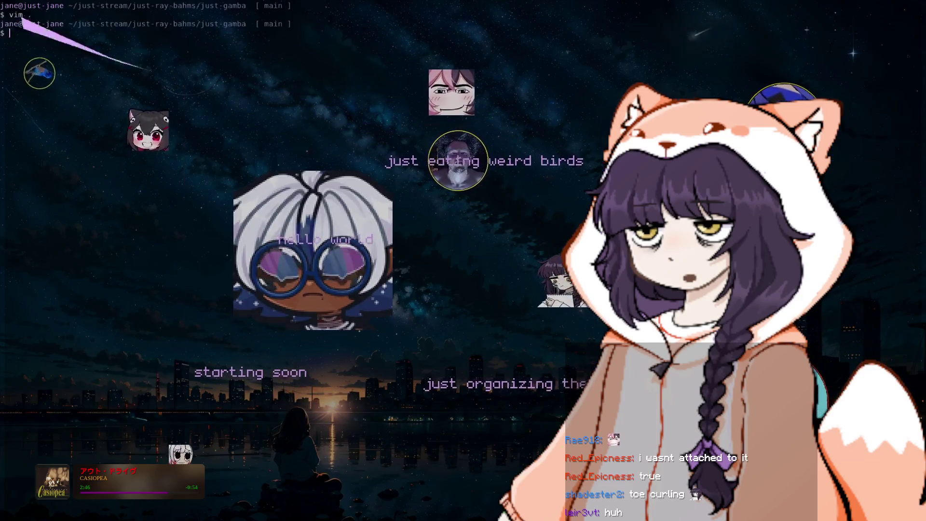
pyautogui.write('clear')
pyautogui.press('Return')
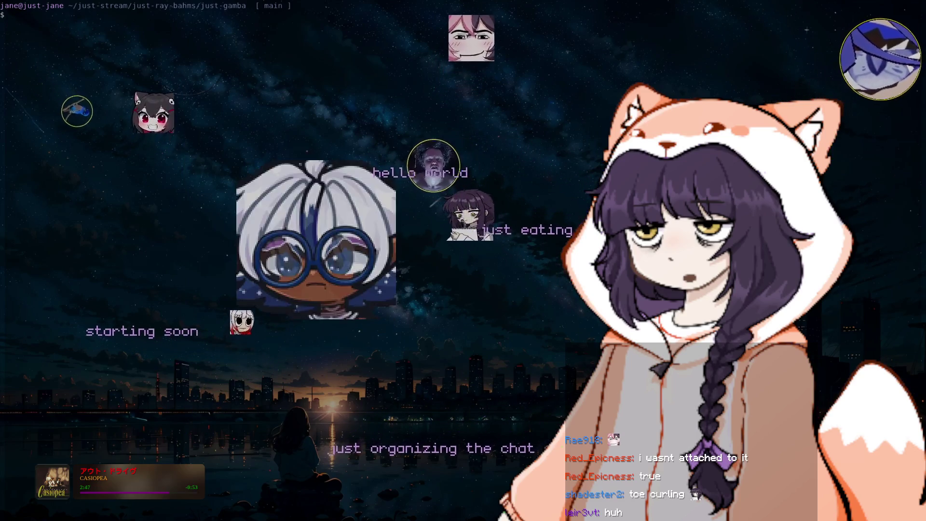
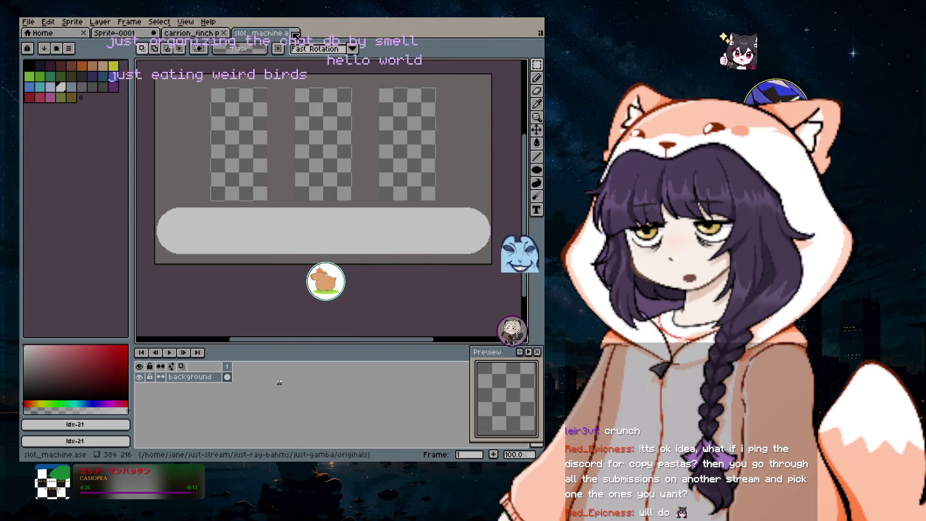
# - Close the slot_machine, carrion_finch and Sprite-0001 tabs, discarding unsaved changes
pyautogui.click(295, 34)
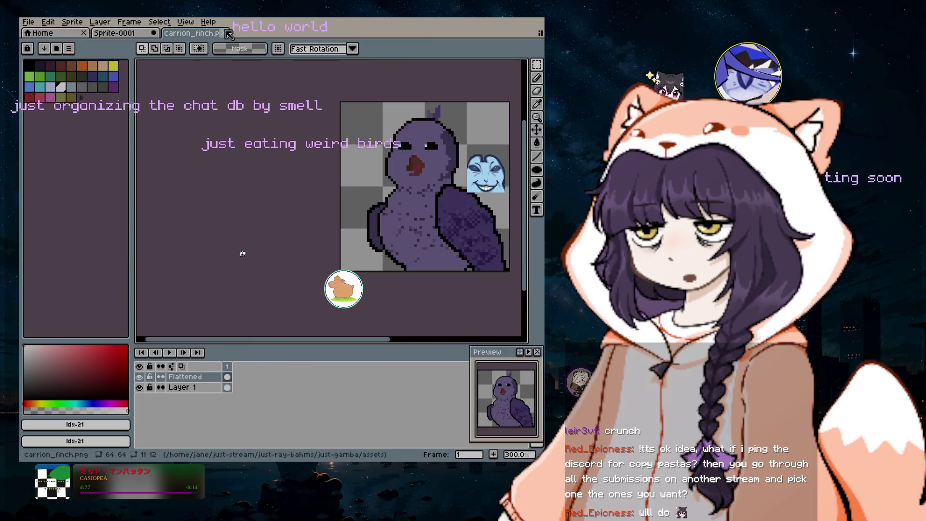
pyautogui.click(225, 33)
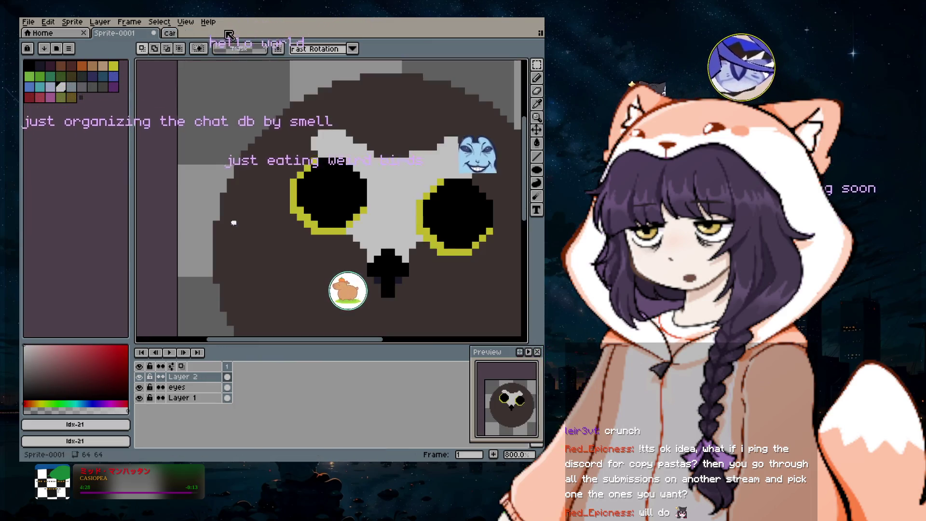
pyautogui.click(156, 33)
pyautogui.click(285, 263)
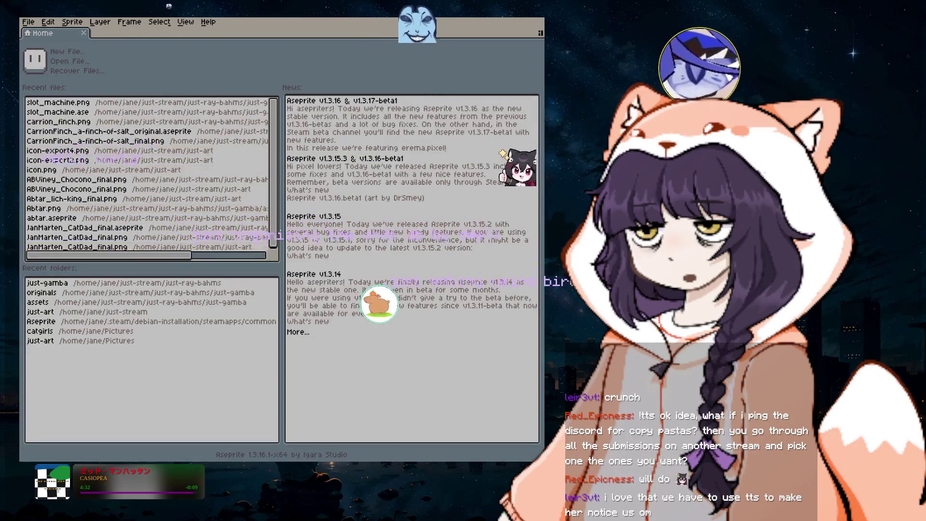
# - Create a new blank 28×28 sprite via File > New
pyautogui.click(29, 23)
pyautogui.click(38, 34)
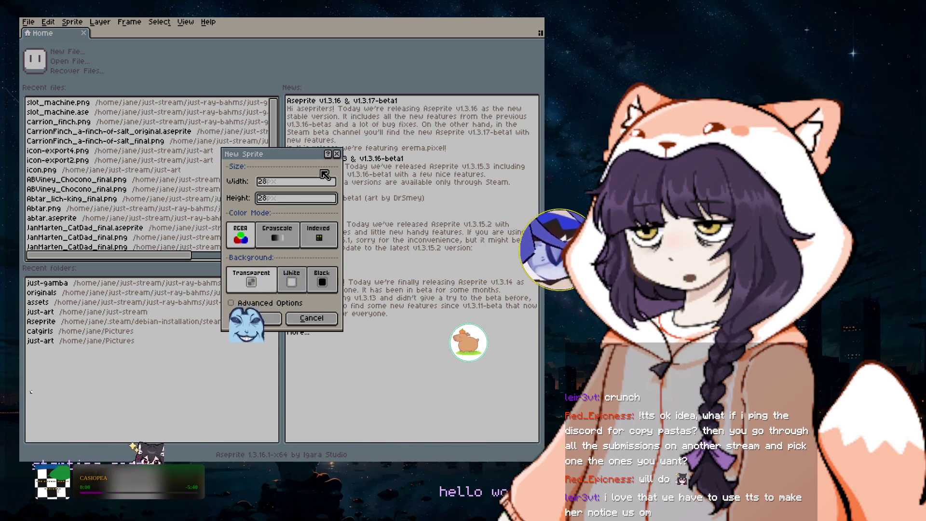
pyautogui.click(269, 321)
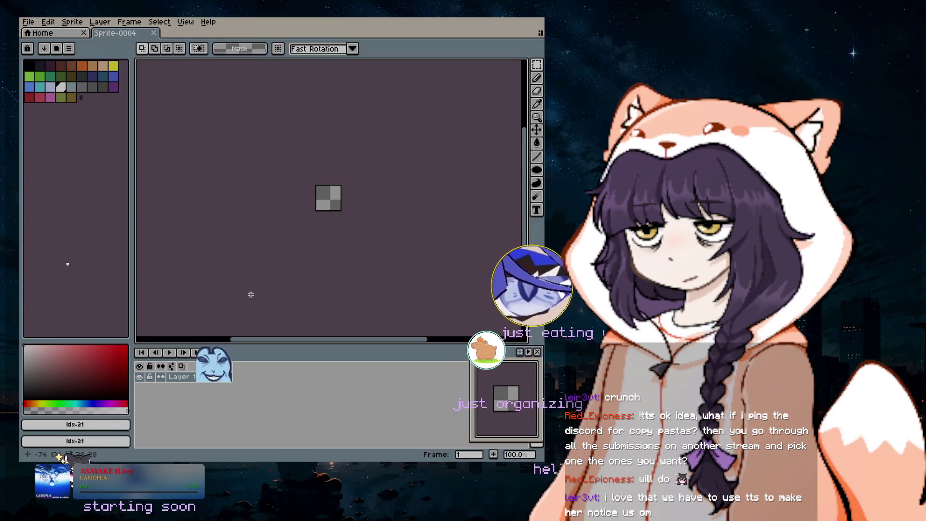
# - Zoom and pan so the blank 28×28 Sprite-0004 canvas fills the workspace
pyautogui.scroll(3, 316, 182)
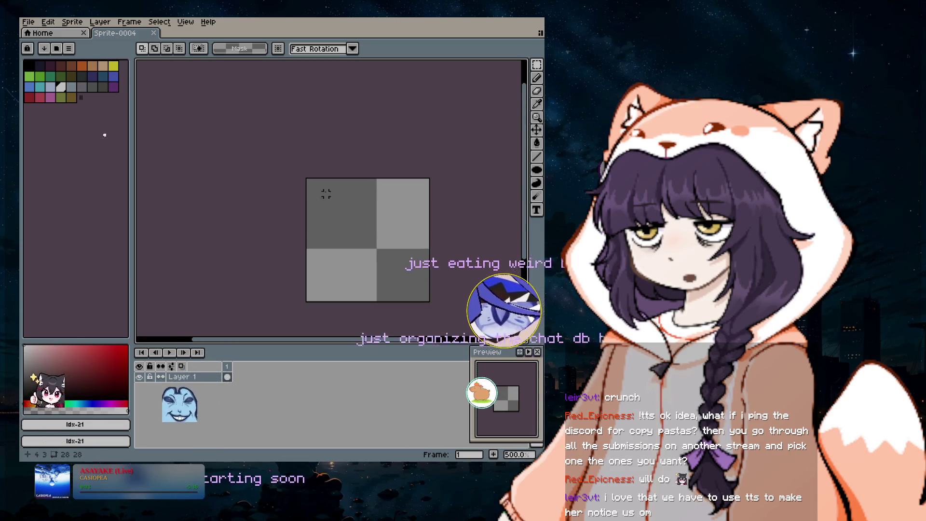
pyautogui.moveTo(526, 241); pyautogui.dragTo(525, 258)
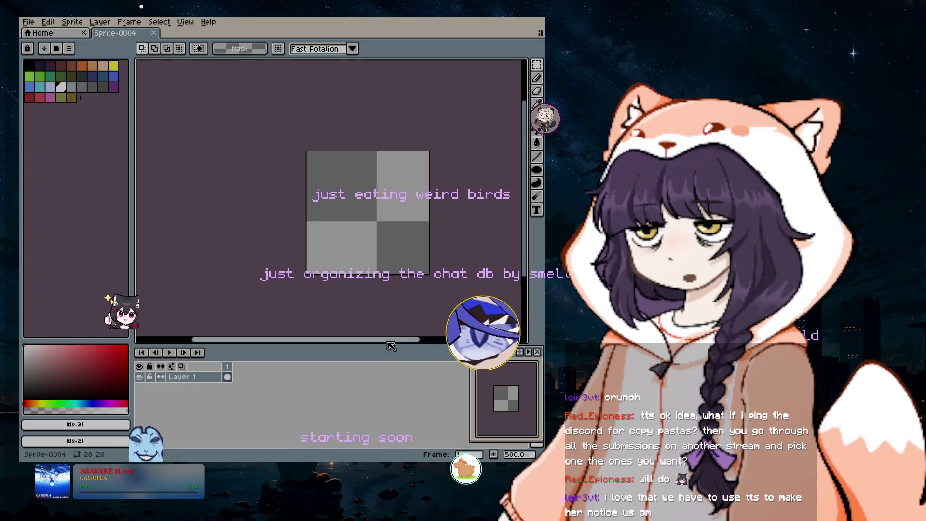
pyautogui.moveTo(390, 340); pyautogui.dragTo(412, 345)
pyautogui.scroll(3, 310, 240)
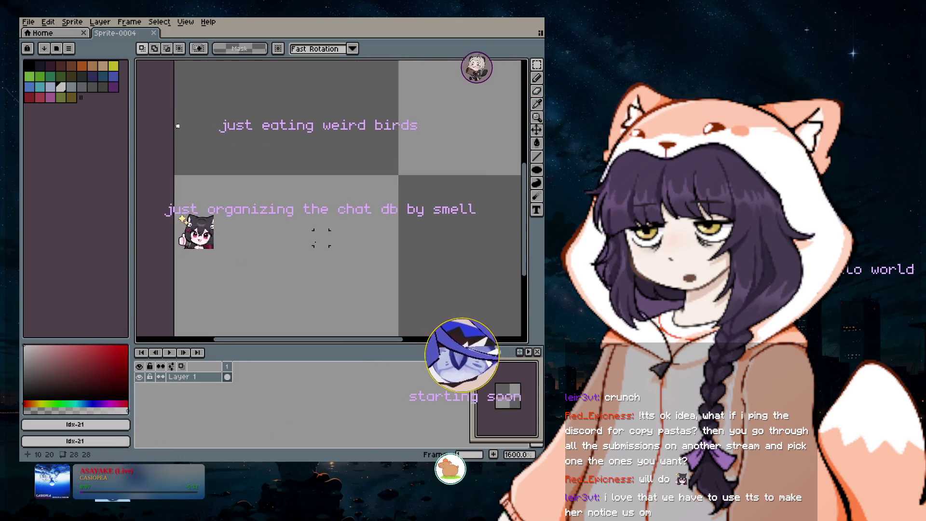
pyautogui.scroll(-1, 314, 242)
pyautogui.moveTo(524, 262); pyautogui.dragTo(525, 260)
pyautogui.moveTo(392, 340); pyautogui.dragTo(401, 341)
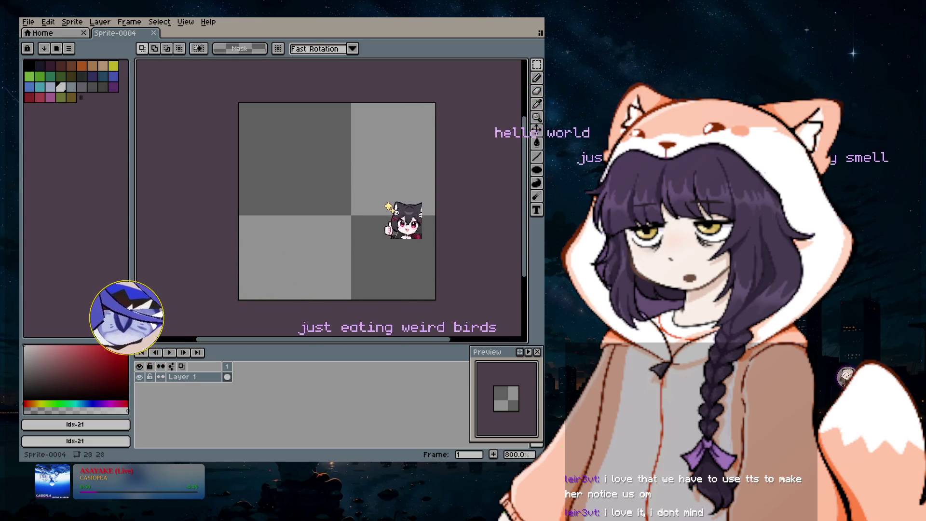
pyautogui.scroll(1, 308, 178)
pyautogui.scroll(-1, 300, 181)
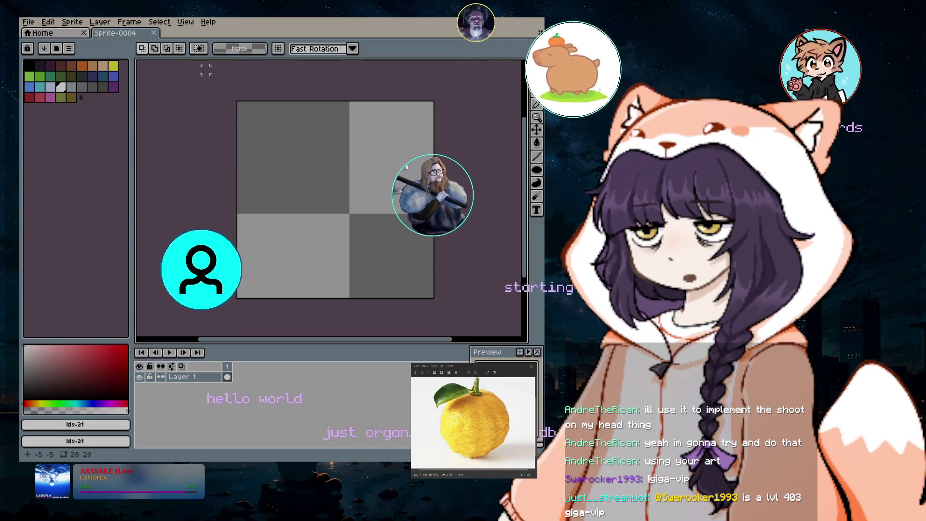
# - Create a new 64×64 transparent sprite and narrow the editor window
pyautogui.click(31, 23)
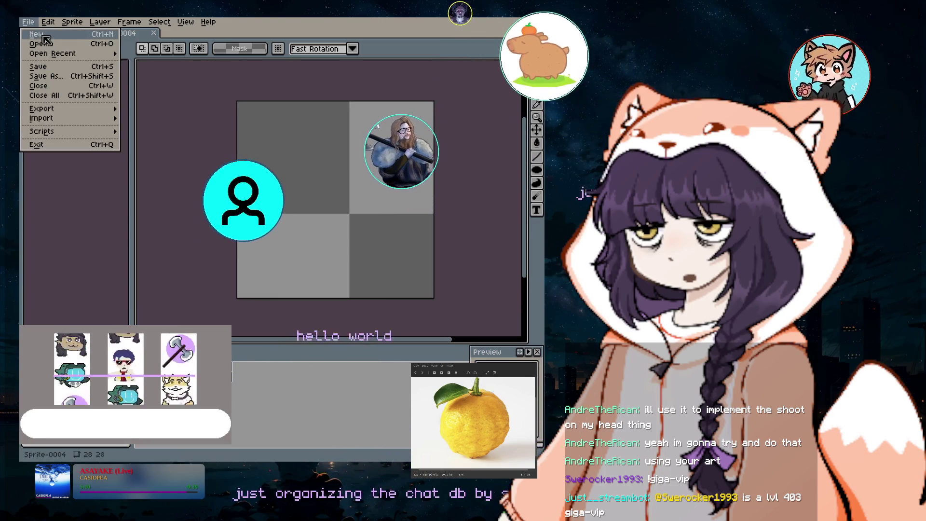
pyautogui.click(39, 34)
pyautogui.write('64')
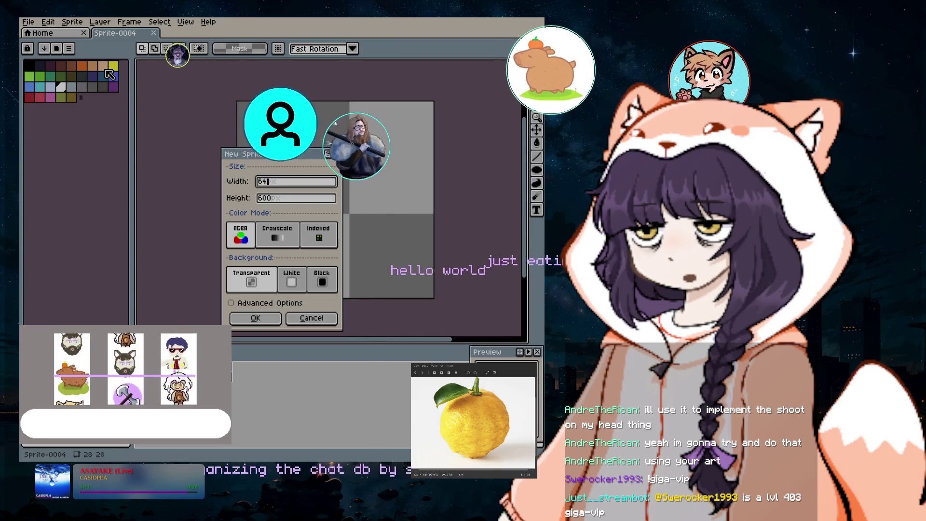
pyautogui.press('Tab')
pyautogui.write('64')
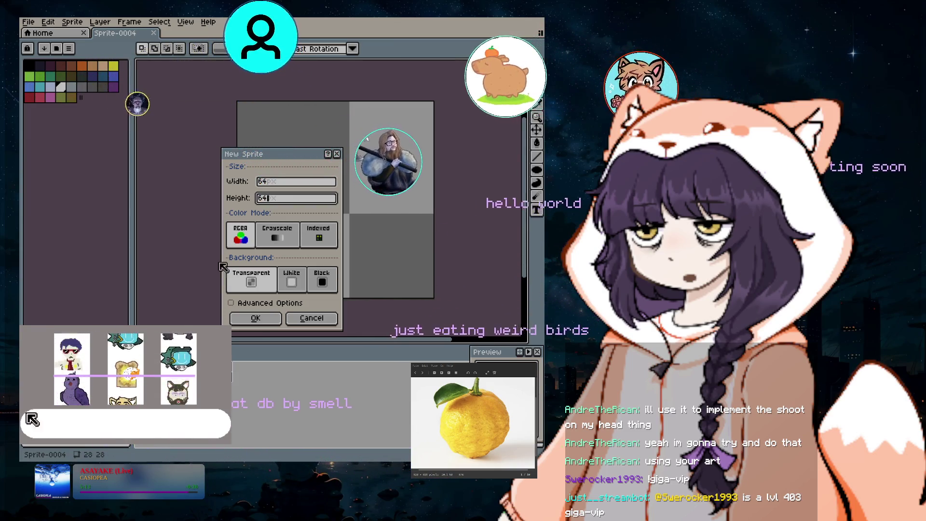
pyautogui.press('Return')
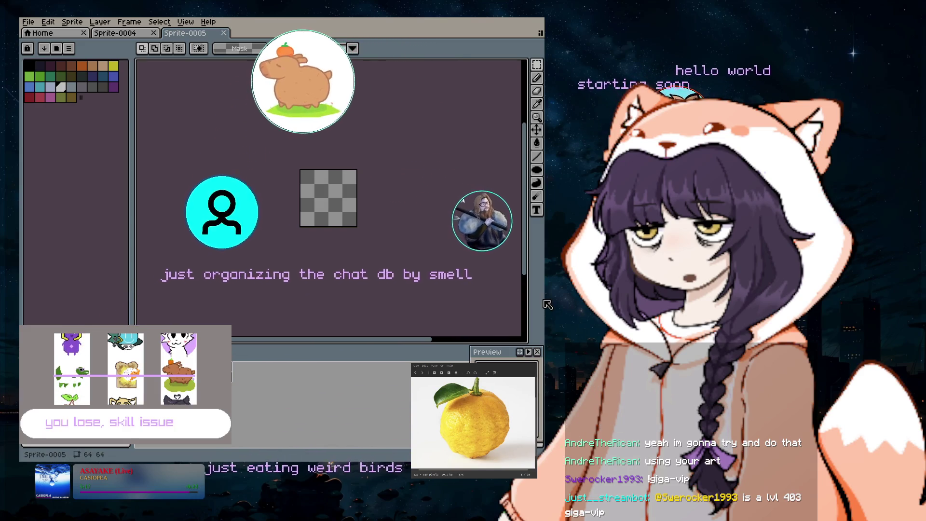
pyautogui.moveTo(547, 304); pyautogui.dragTo(491, 304)
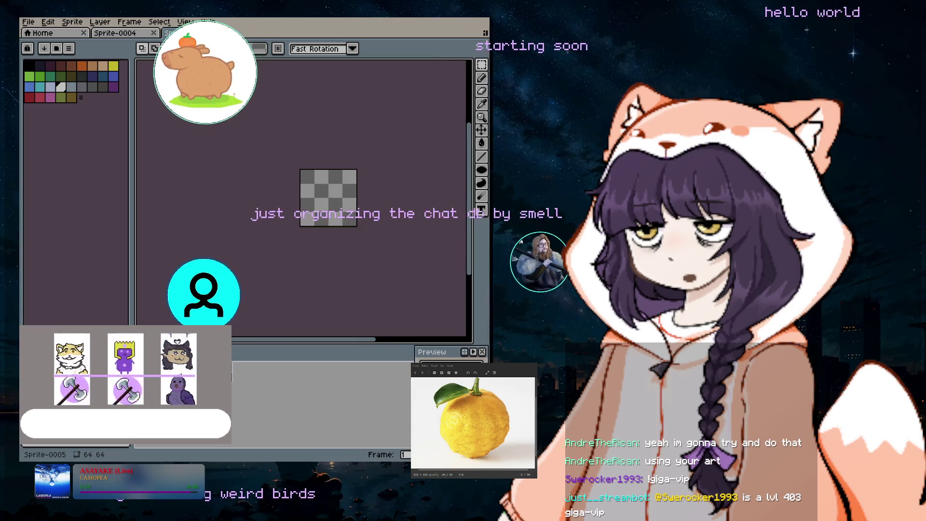
# - Zoom and pan the 64×64 Sprite-0005 canvas to center it in the narrower editor
pyautogui.scroll(4, 355, 206)
pyautogui.moveTo(275, 341); pyautogui.dragTo(243, 340)
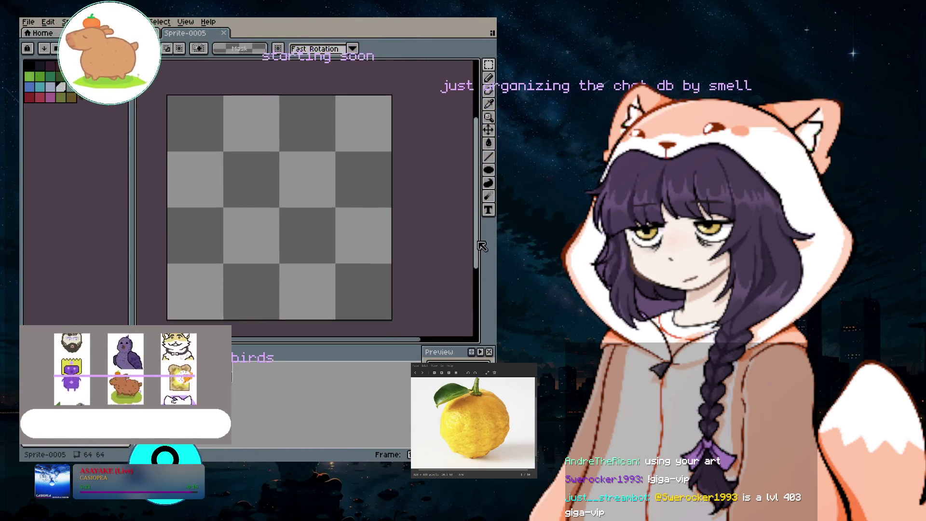
pyautogui.hotkey('ctrl', 'w')
pyautogui.moveTo(366, 345); pyautogui.dragTo(348, 344)
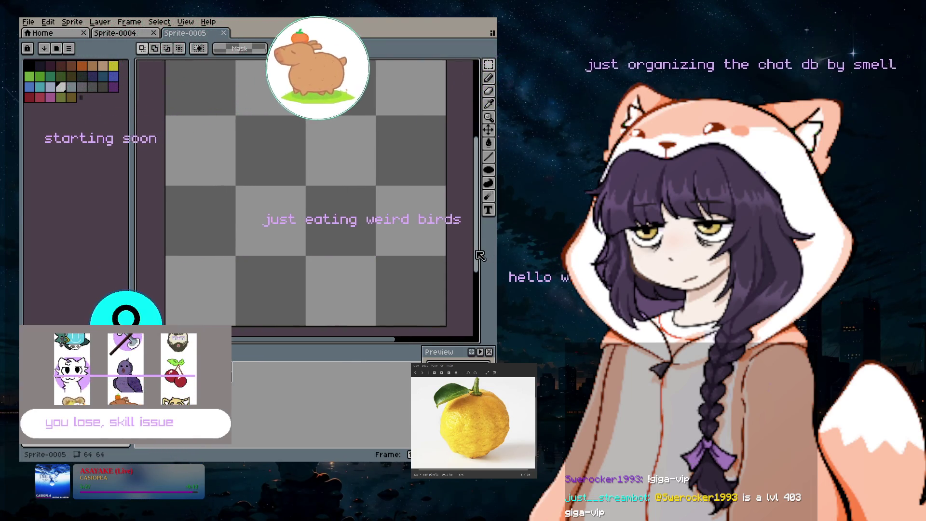
pyautogui.scroll(-1, 380, 223)
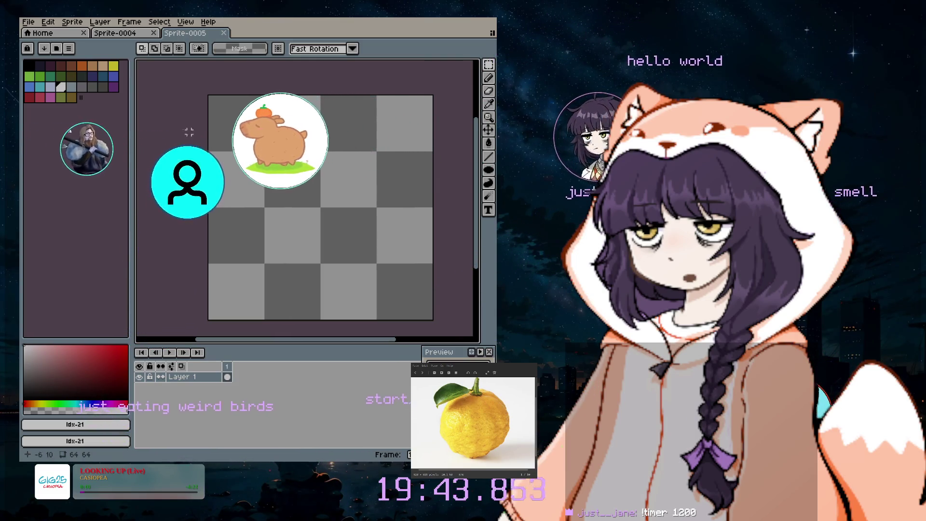
# - Pick the yellow Idx-8 swatch, select the size-36 Pencil, then choose a deeper gold
pyautogui.click(114, 66)
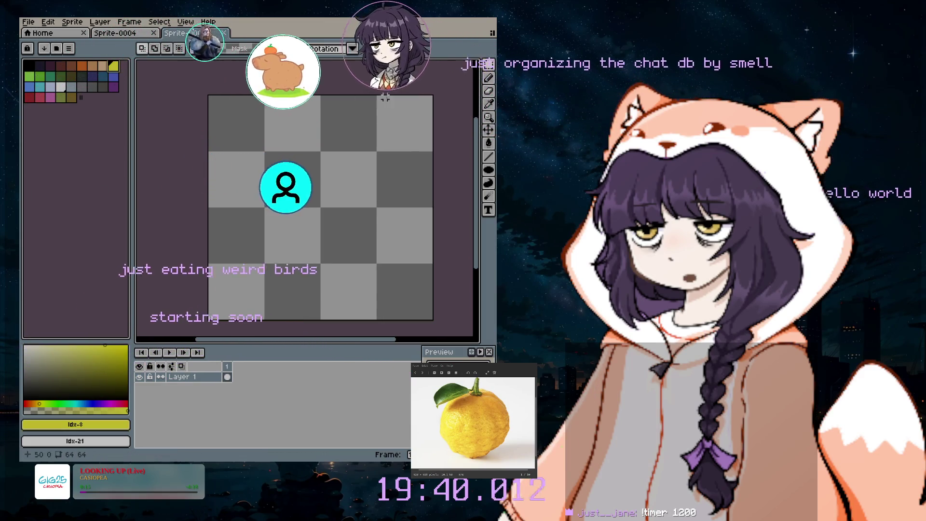
pyautogui.click(185, 33)
pyautogui.click(488, 77)
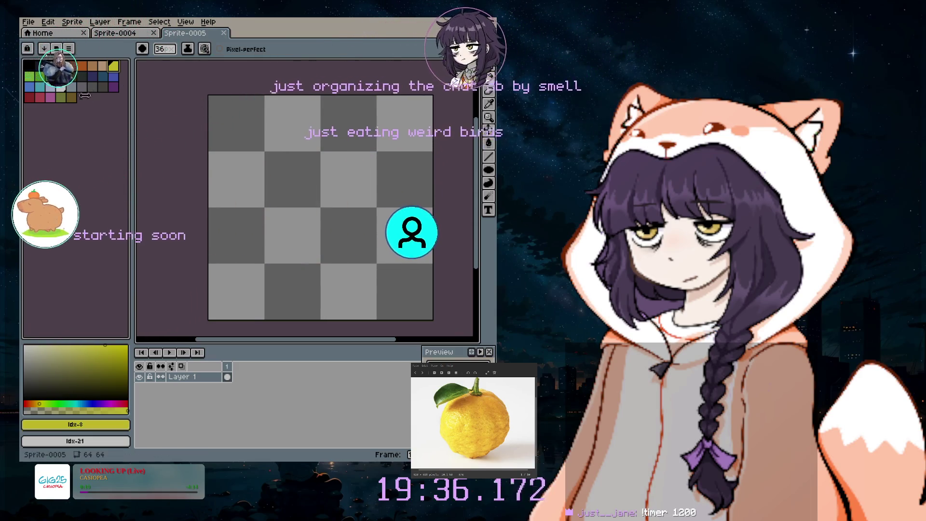
pyautogui.click(36, 403)
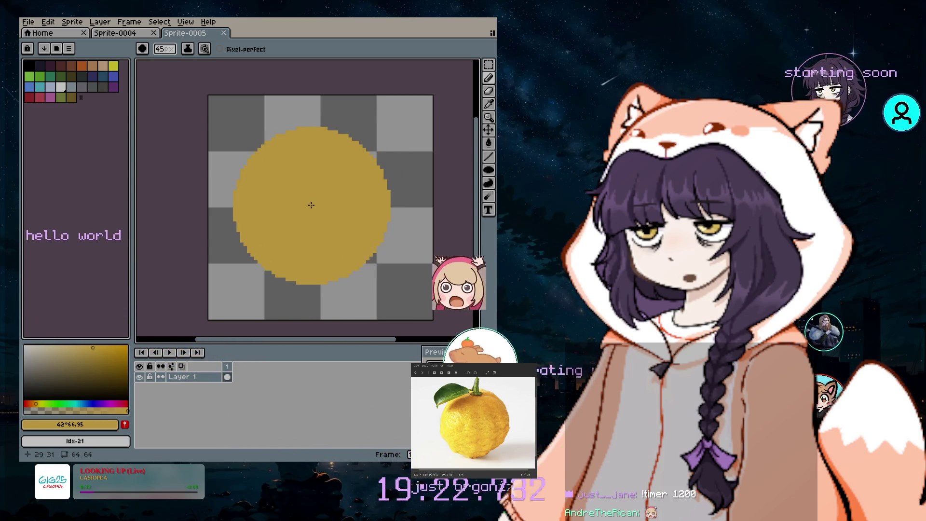
# - Paint a large gold disc in the canvas centre as the yuzu body
pyautogui.moveTo(351, 191)
pyautogui.mouseDown()
pyautogui.moveTo(403, 151)
pyautogui.moveTo(326, 180)
pyautogui.moveTo(320, 228)
pyautogui.moveTo(316, 208)
pyautogui.mouseUp()
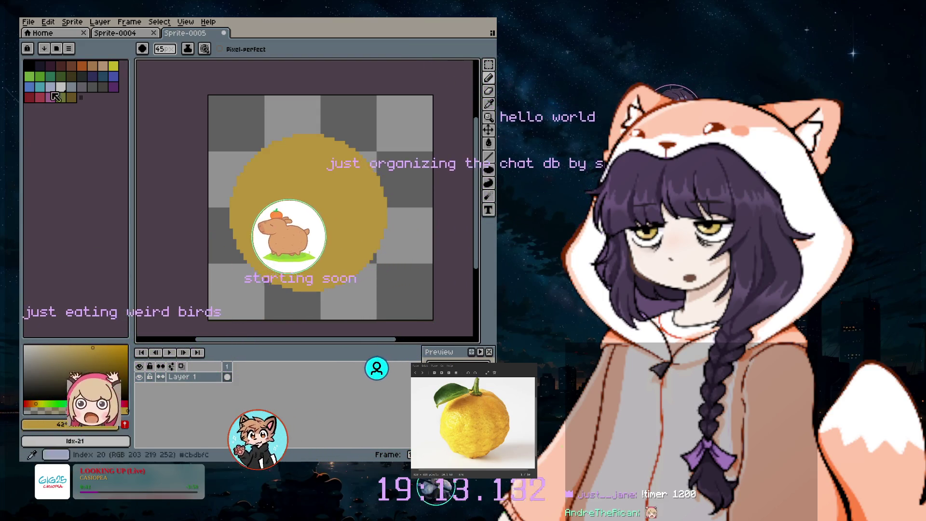
pyautogui.click(32, 23)
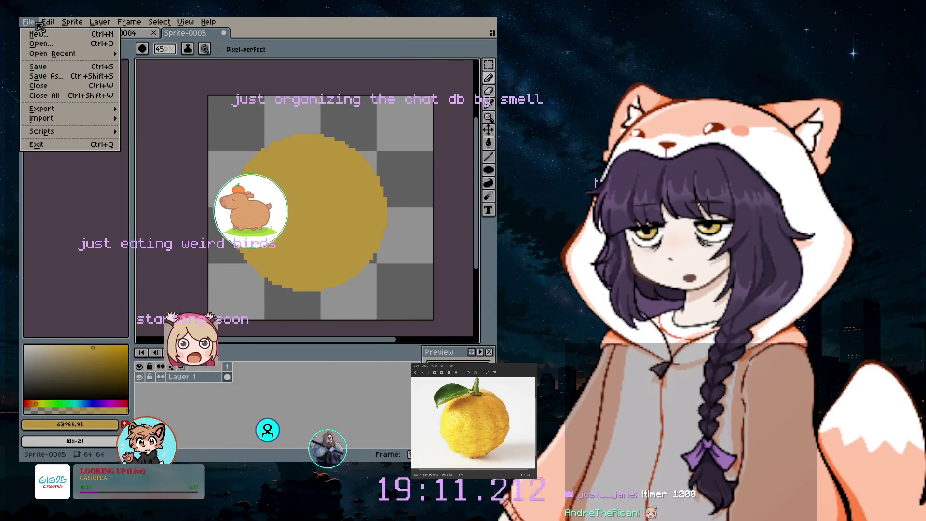
# - Choose green, test a green dab on the fruit, then undo it
pyautogui.moveTo(100, 22)
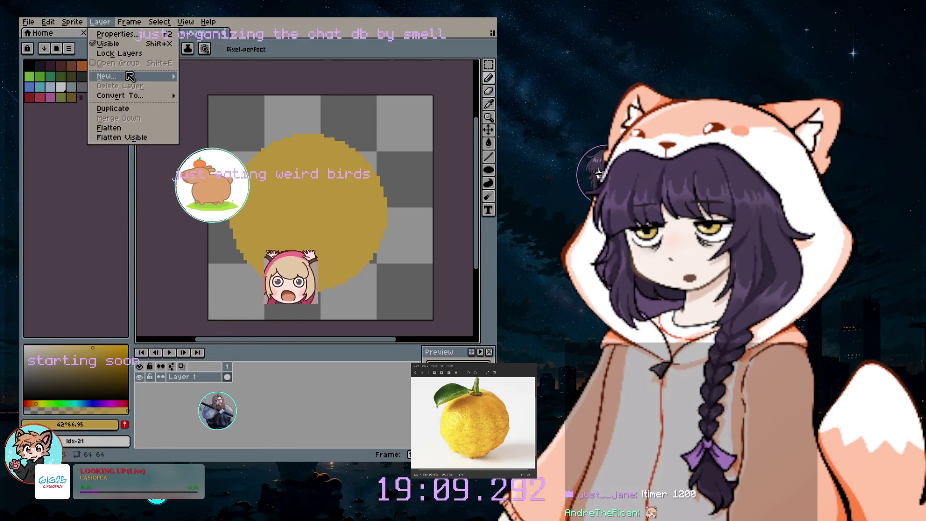
pyautogui.moveTo(130, 76)
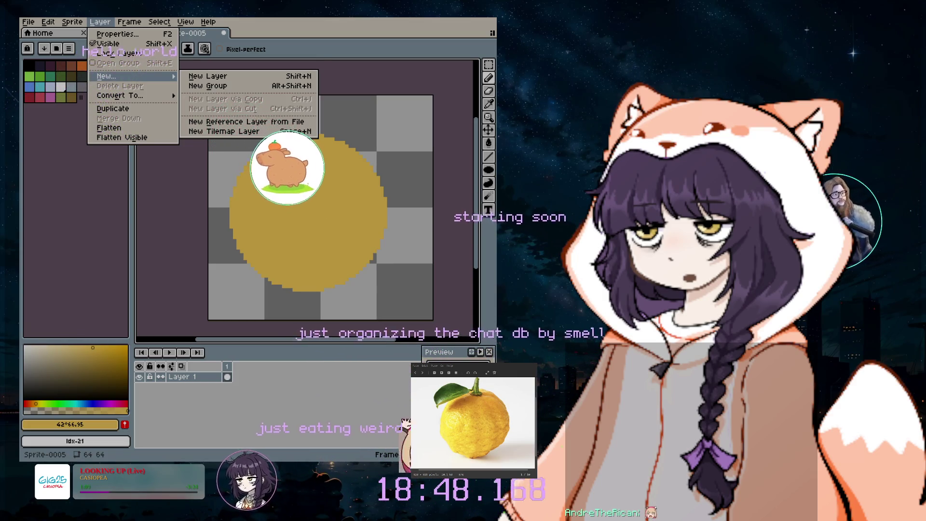
pyautogui.click(43, 82)
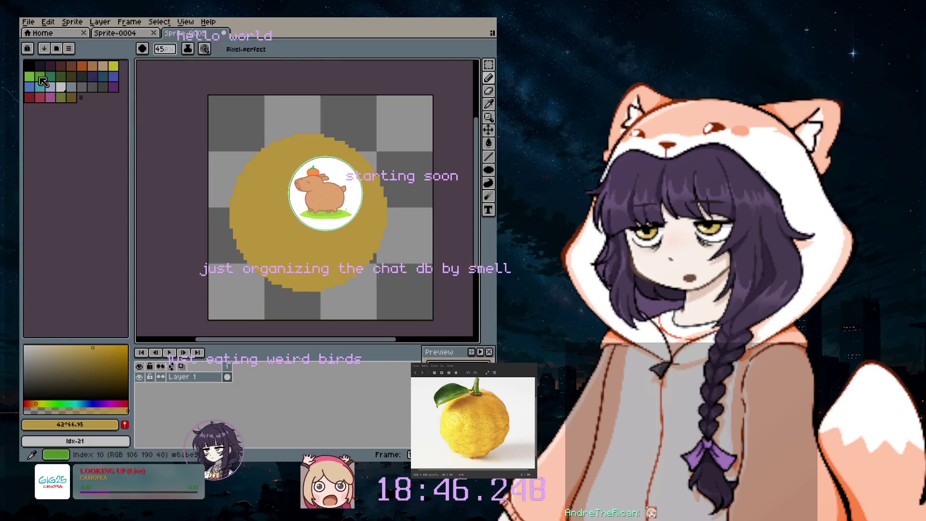
pyautogui.click(43, 82)
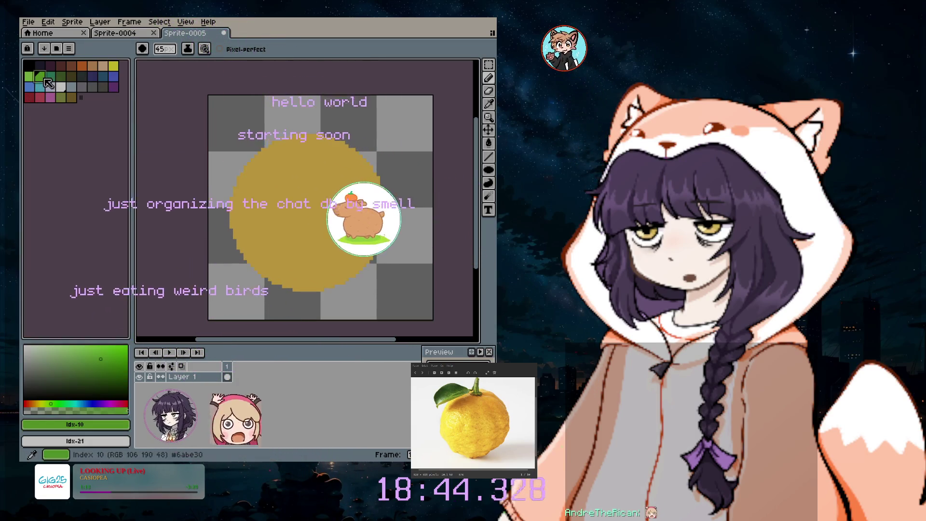
pyautogui.click(312, 129)
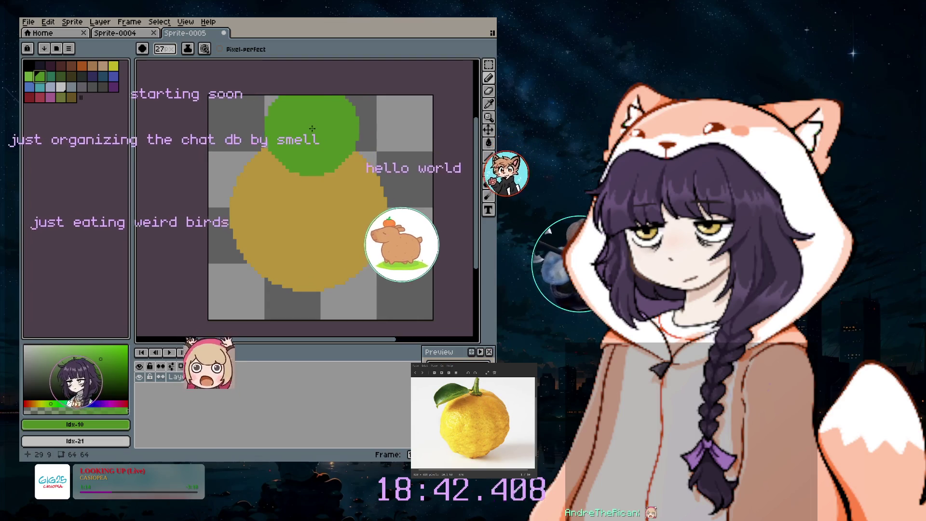
pyautogui.hotkey('ctrl', 'z')
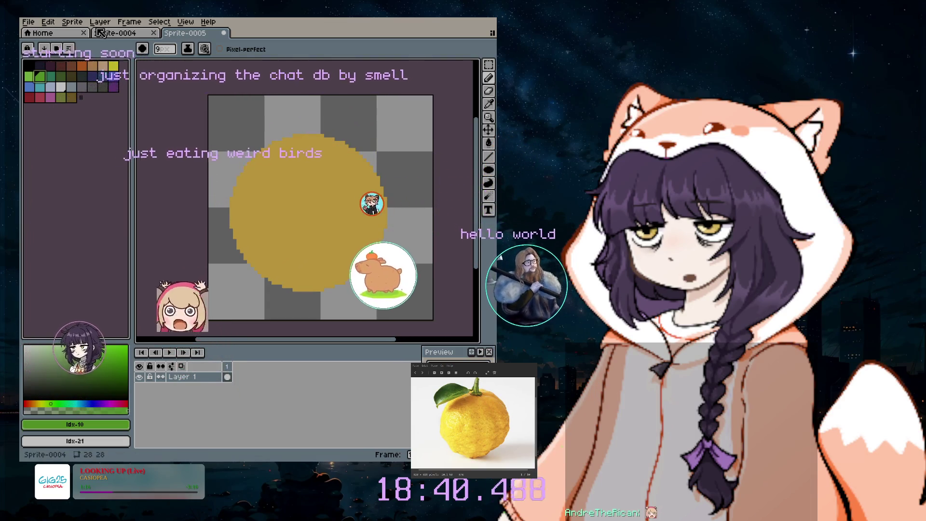
# - Add a new empty Layer 2 above the fruit layer via Layer > New Layer
pyautogui.click(100, 22)
pyautogui.moveTo(108, 76)
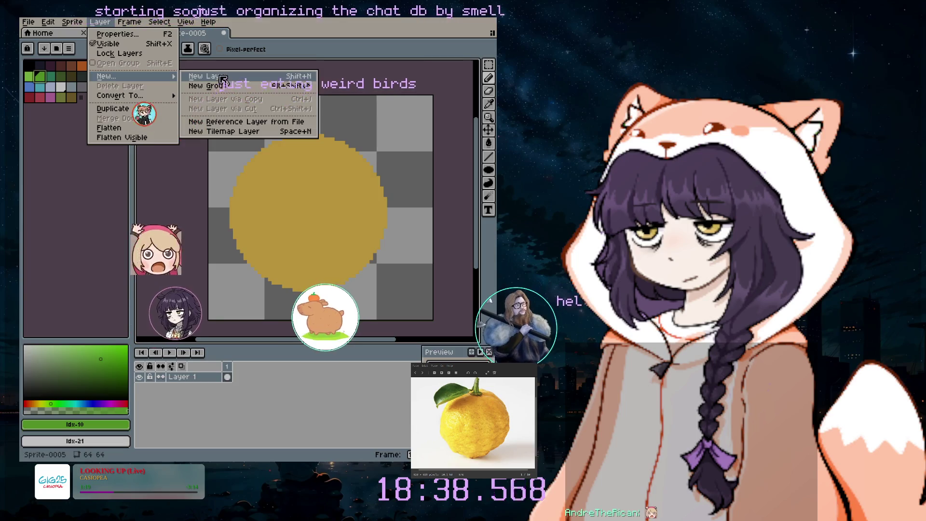
pyautogui.click(223, 77)
# - Paint a green stem dot atop the fruit on Layer 2, zoom in, and enlarge the brush
pyautogui.press('v')
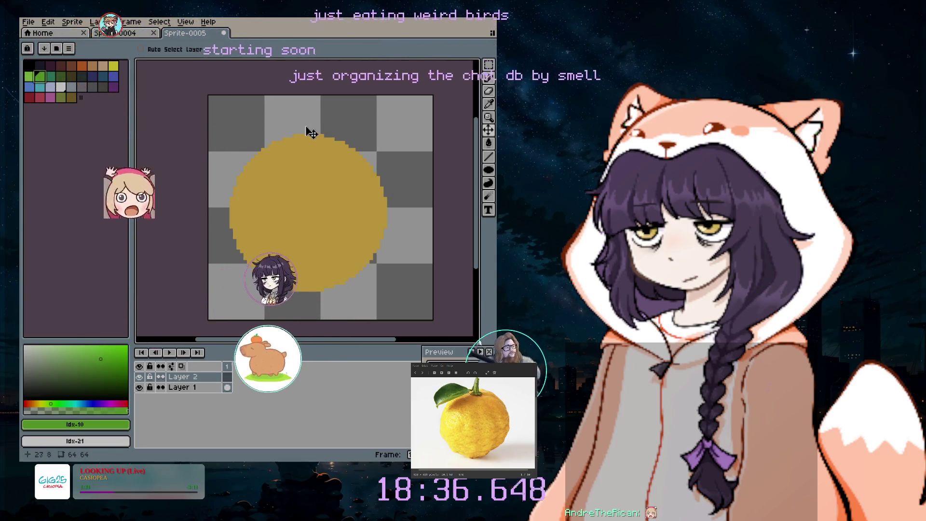
pyautogui.press('b')
pyautogui.click(306, 128)
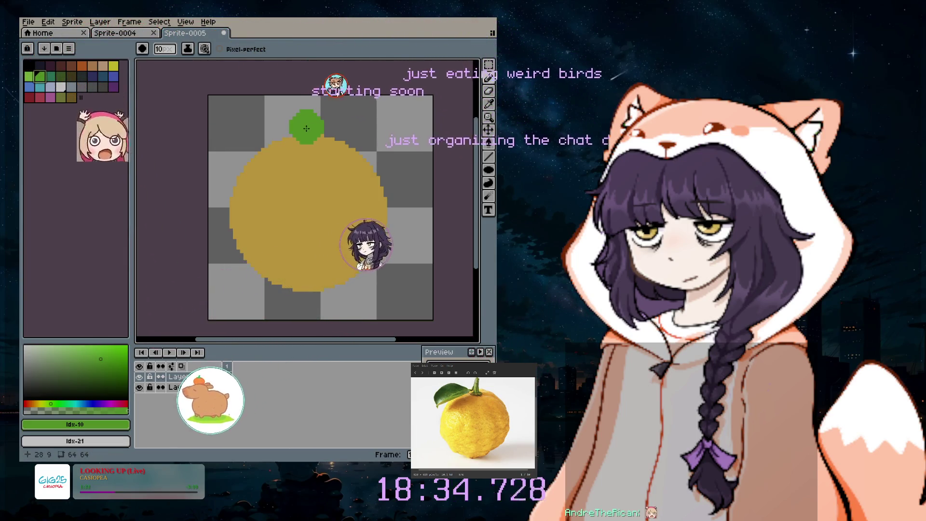
pyautogui.scroll(1, 307, 130)
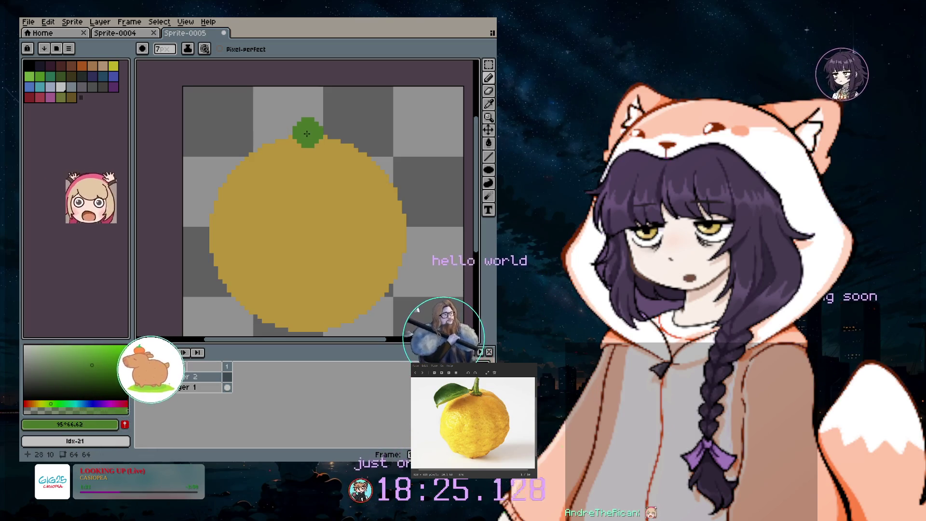
pyautogui.press('+')
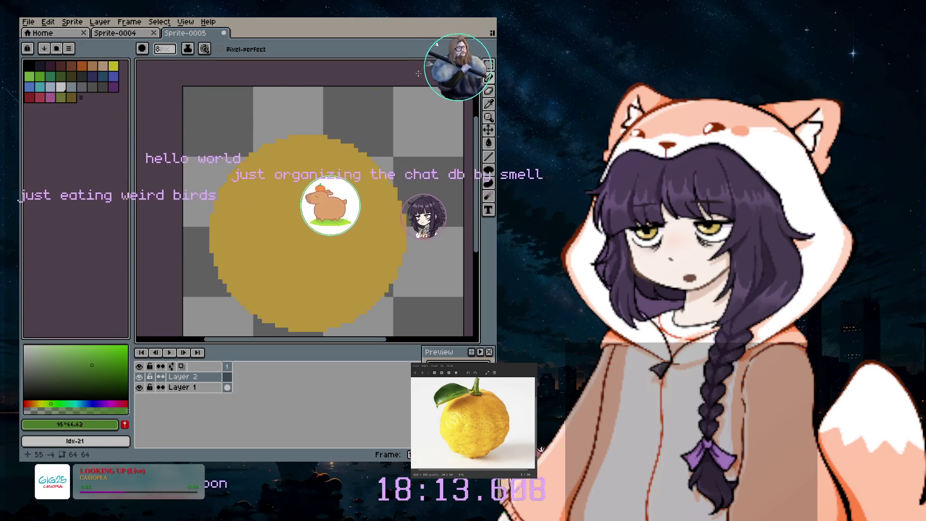
# - Eyedrop the gold colour from the yuzu circle
pyautogui.click(370, 170)
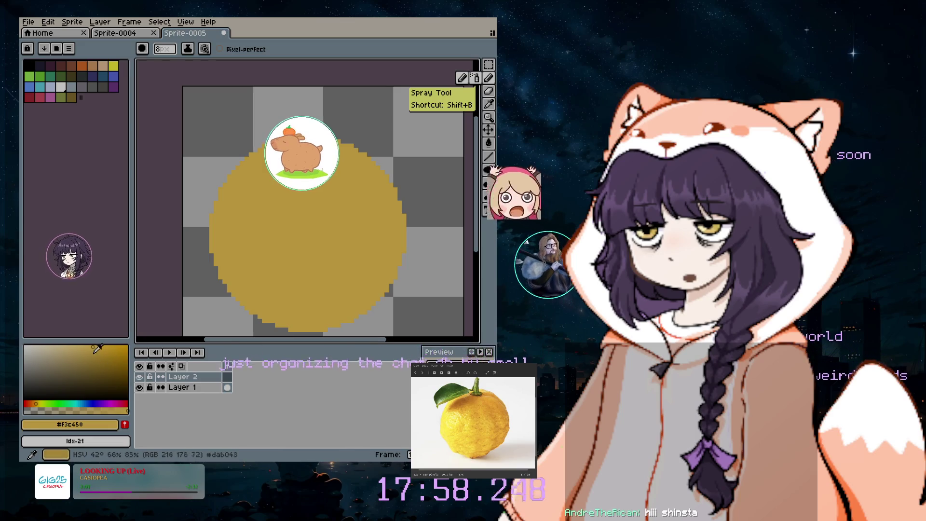
# - Make the gold slightly more saturated, switch to the Spray tool, and undo the test speckles
pyautogui.moveTo(96, 352); pyautogui.dragTo(98, 353)
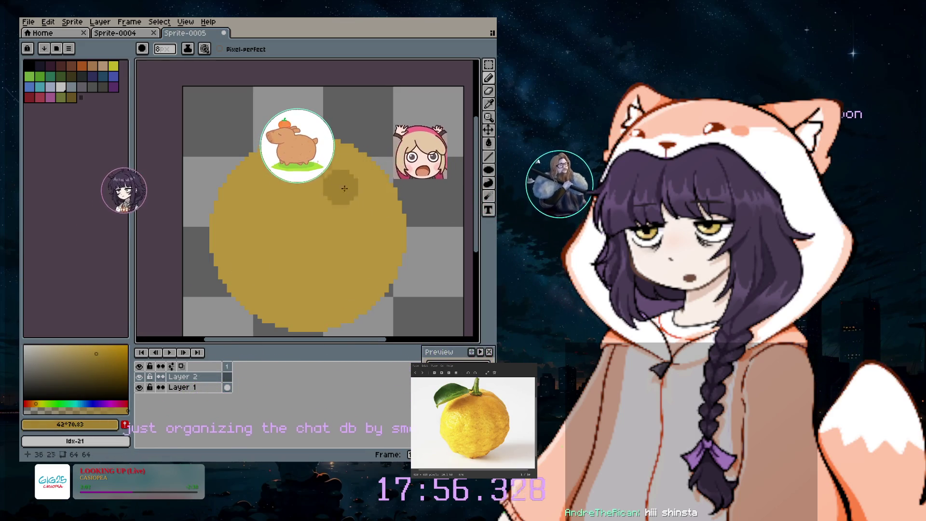
pyautogui.press('-')
pyautogui.press('-')
pyautogui.press('-')
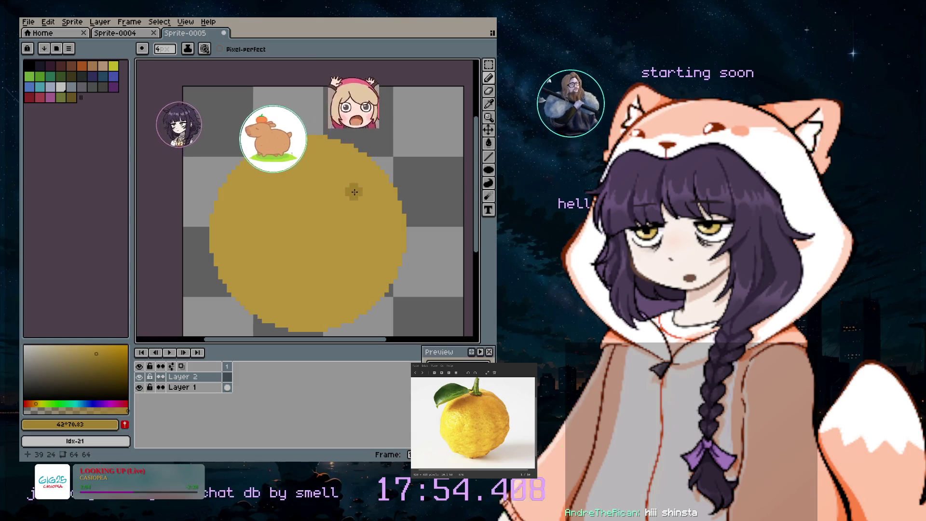
pyautogui.click(488, 77)
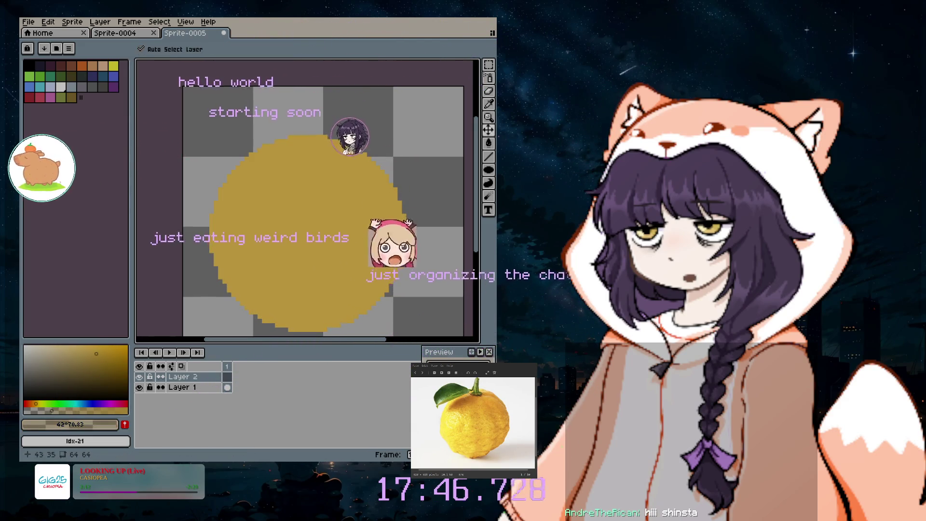
pyautogui.hotkey('ctrl', 'z')
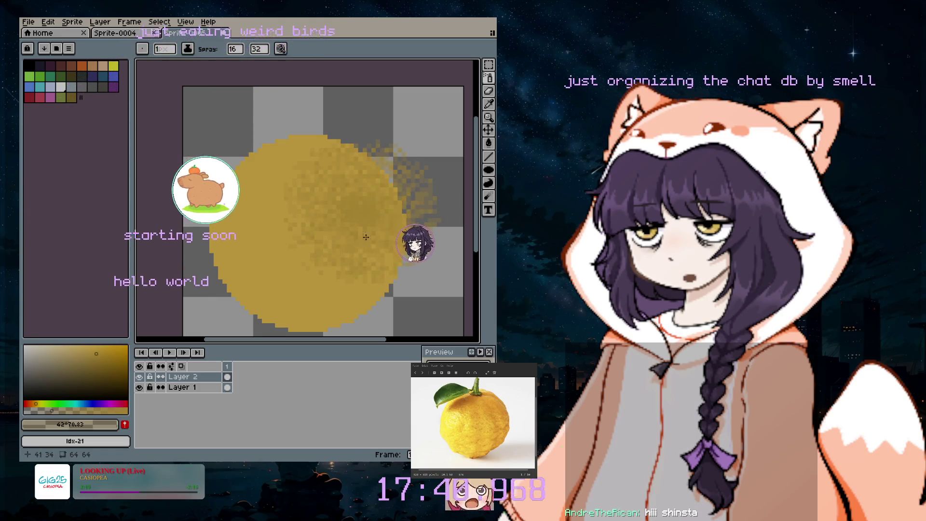
pyautogui.hotkey('ctrl', 'z')
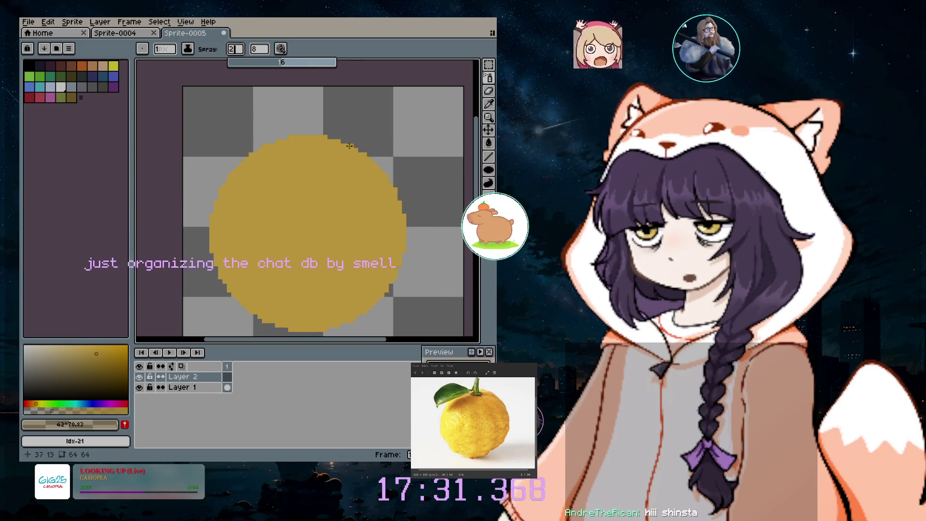
# - Spray darker gold speckles over the right side of the fruit and shrink the spray size
pyautogui.moveTo(375, 193); pyautogui.dragTo(390, 217)
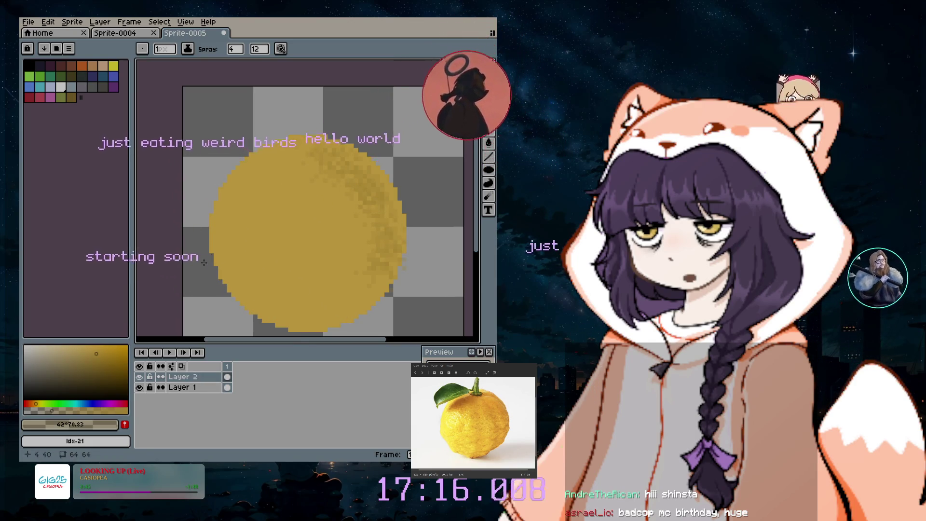
pyautogui.press('-')
pyautogui.press('-')
pyautogui.press('-')
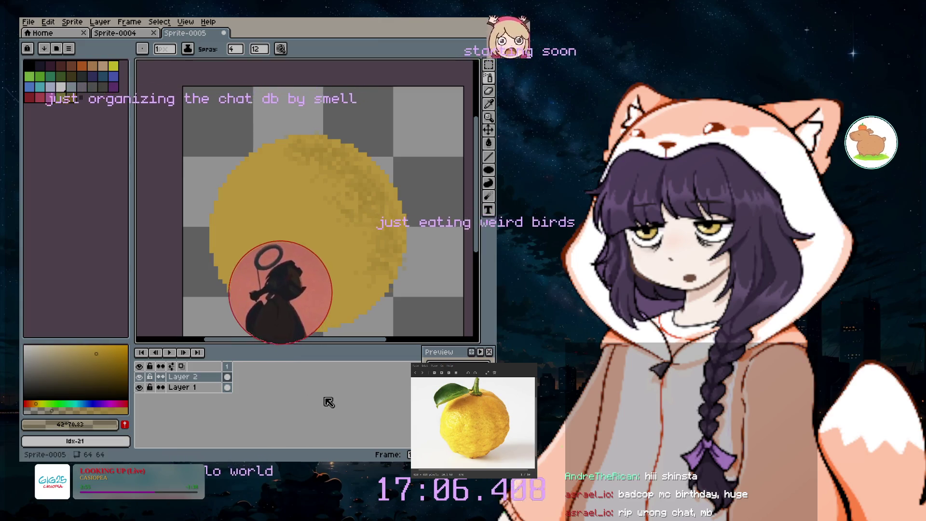
pyautogui.scroll(3, 377, 252)
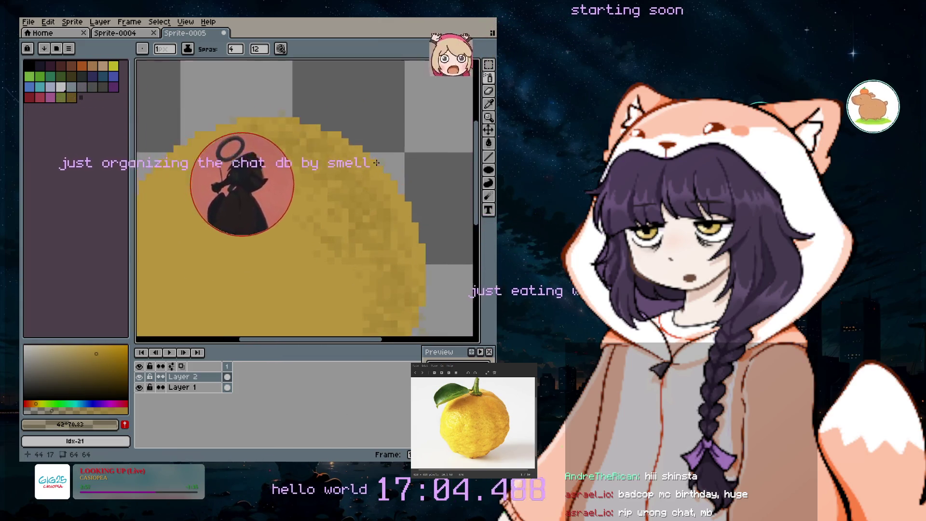
# - Zoom in on the fruit's upper-right edge, undo a stray spray, then choose a very pale gold
pyautogui.scroll(2, 377, 252)
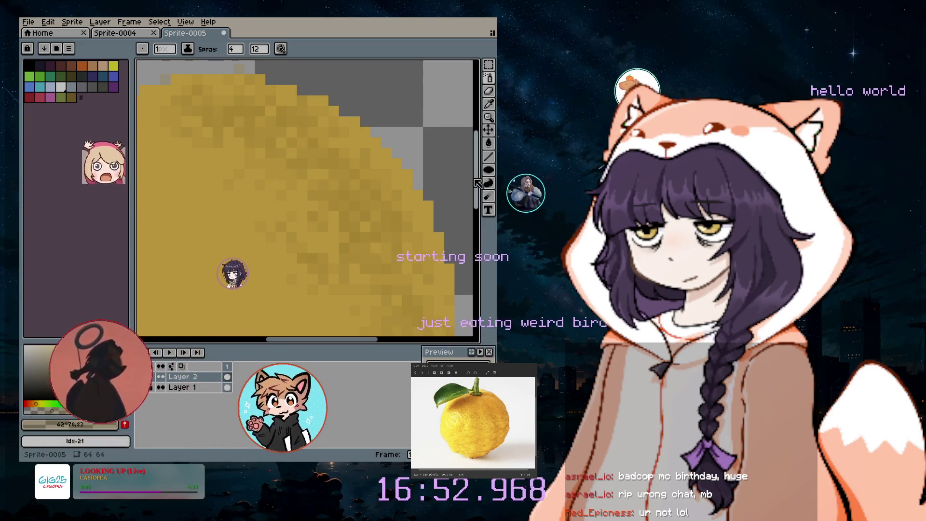
pyautogui.hotkey('ctrl', 'z')
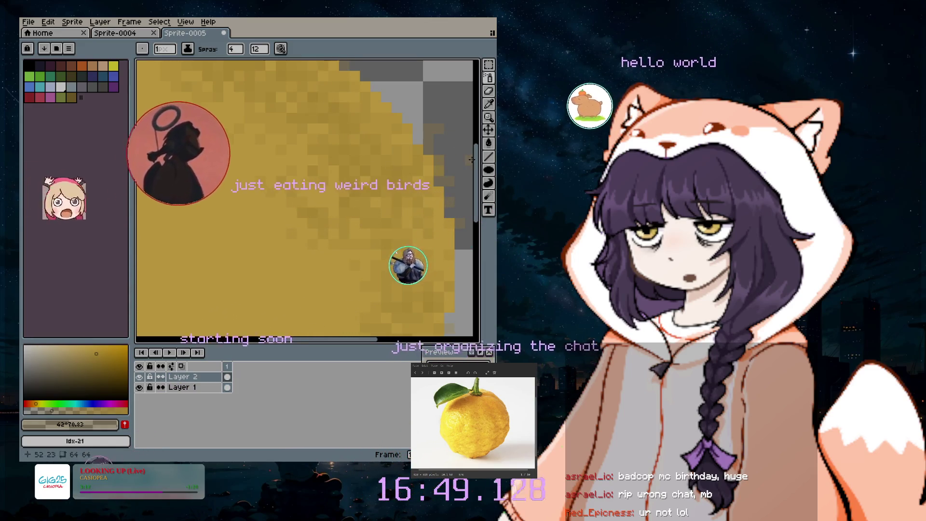
pyautogui.scroll(5, 475, 150)
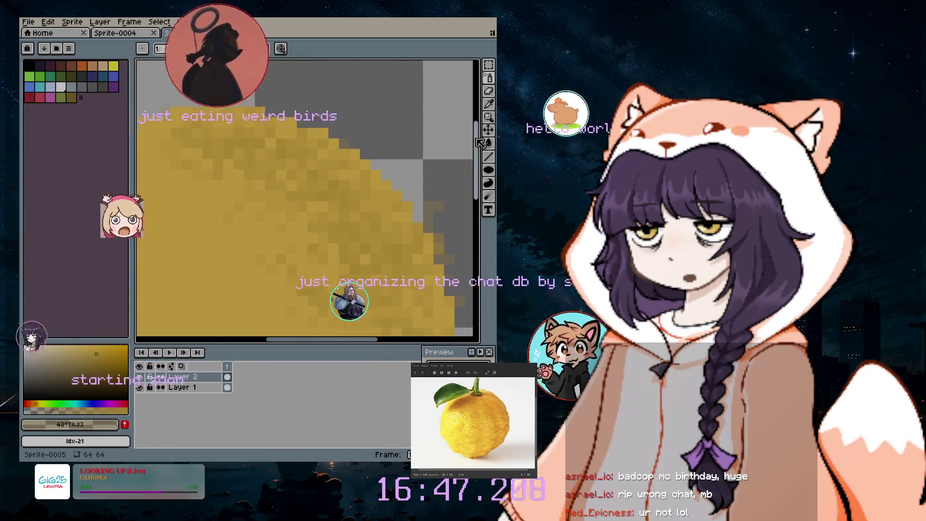
pyautogui.scroll(-3, 163, 84)
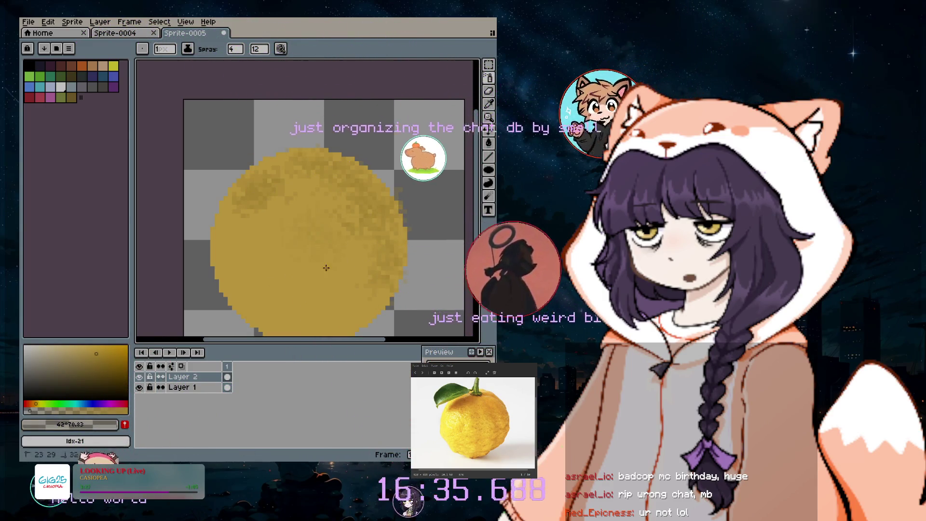
pyautogui.click(29, 351)
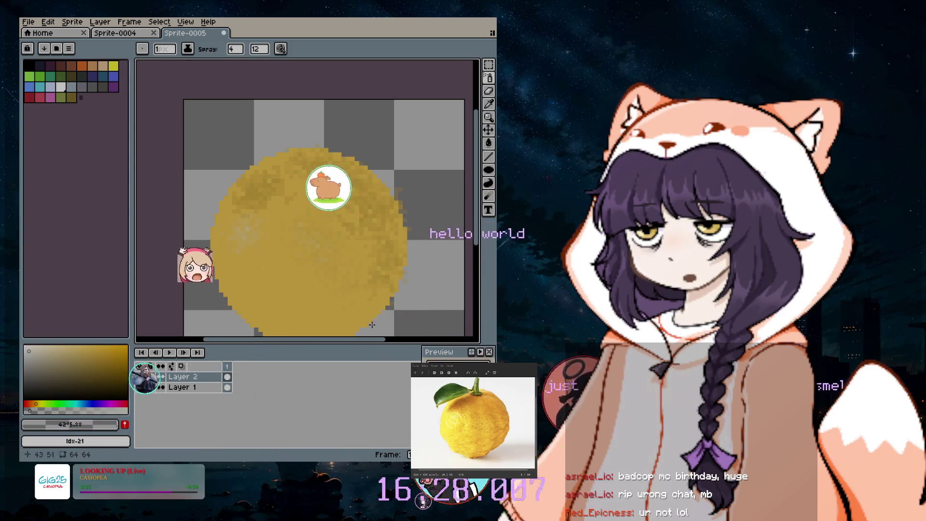
# - Zoom out and move the Preview window over the editor beside the canvas
pyautogui.scroll(-1, 376, 307)
pyautogui.scroll(-2, 473, 217)
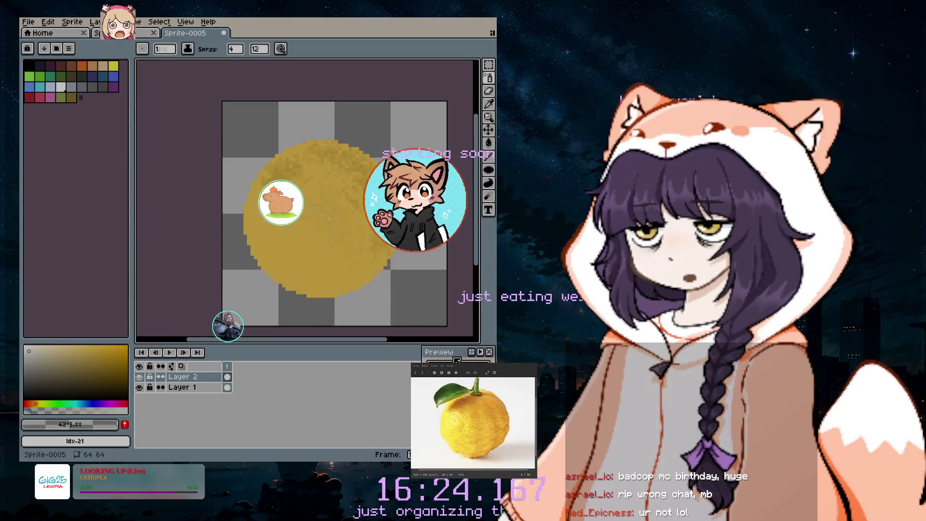
pyautogui.moveTo(462, 357)
pyautogui.mouseDown()
pyautogui.moveTo(302, 293)
pyautogui.moveTo(179, 90)
pyautogui.mouseUp()
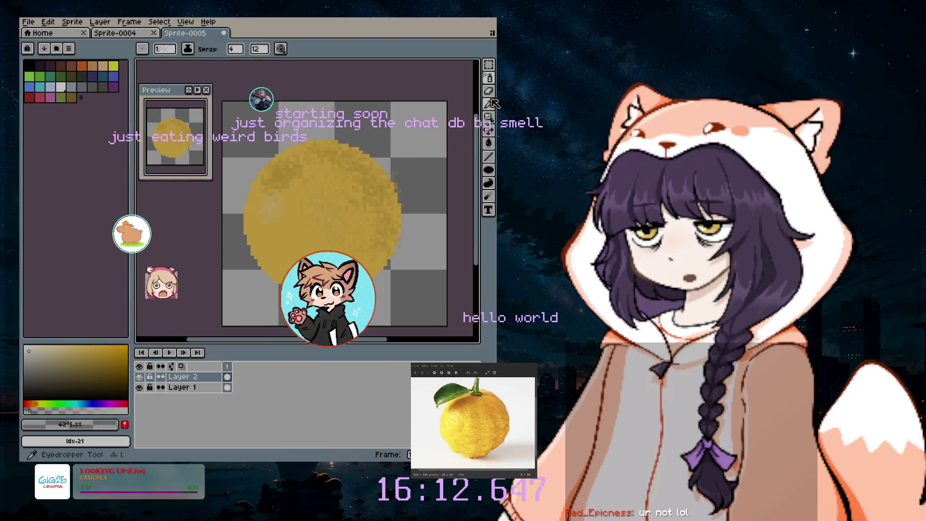
# - Switch to the Pencil with an 8-pixel brush and zoom in on the circle's edge
pyautogui.press('b')
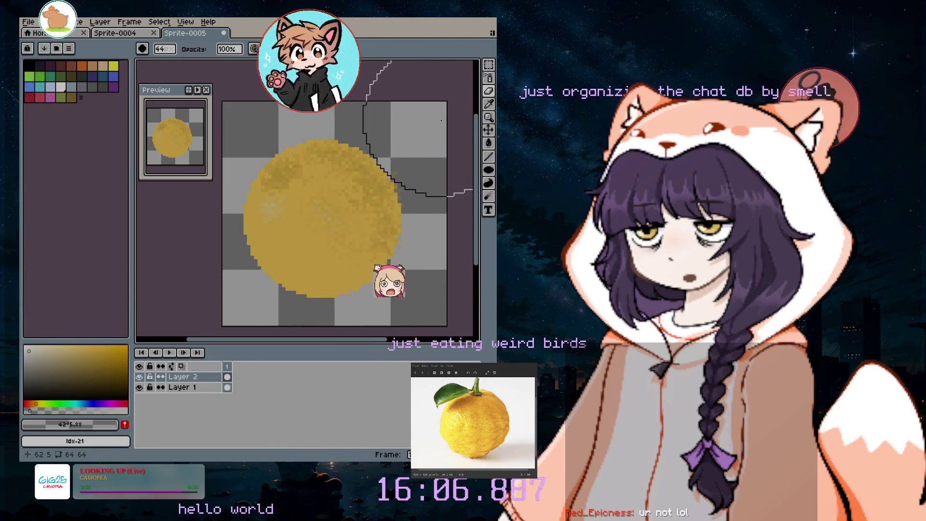
pyautogui.press('-')
pyautogui.press('-')
pyautogui.press('-')
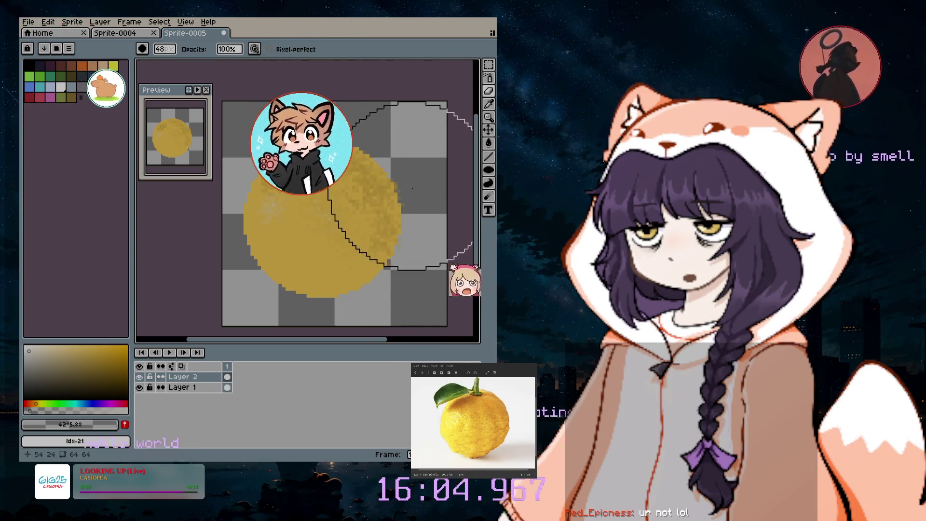
pyautogui.press('-')
pyautogui.press('-')
pyautogui.press('-')
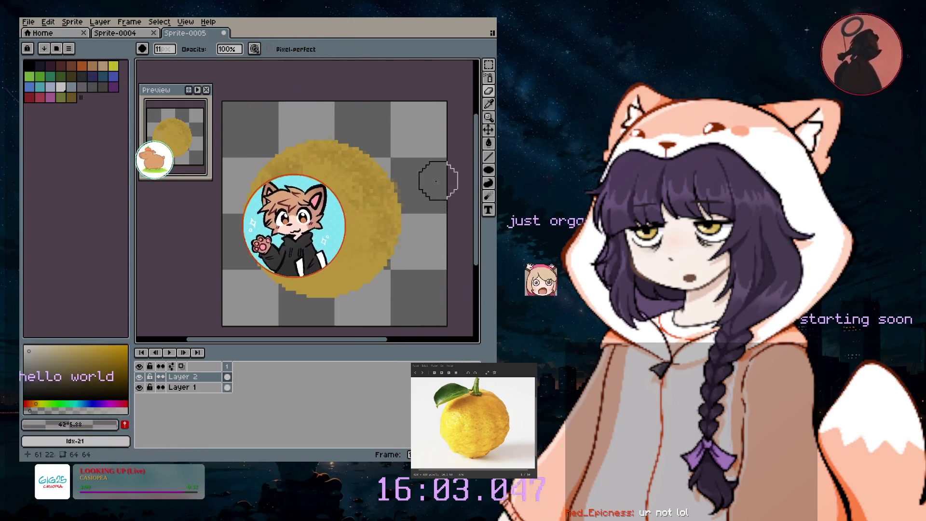
pyautogui.scroll(2, 423, 192)
pyautogui.scroll(1, 386, 171)
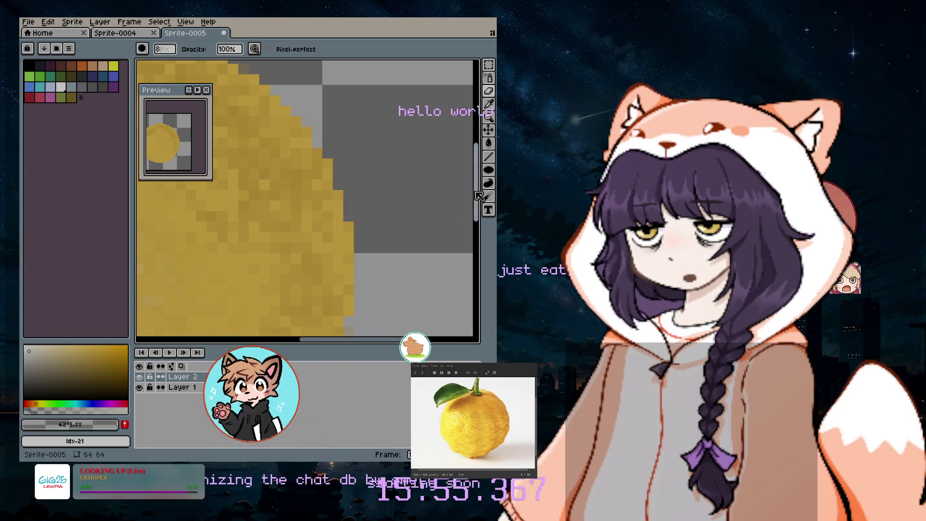
# - Zoom out to view the whole sprite and return to spray painting
pyautogui.scroll(3, 424, 188)
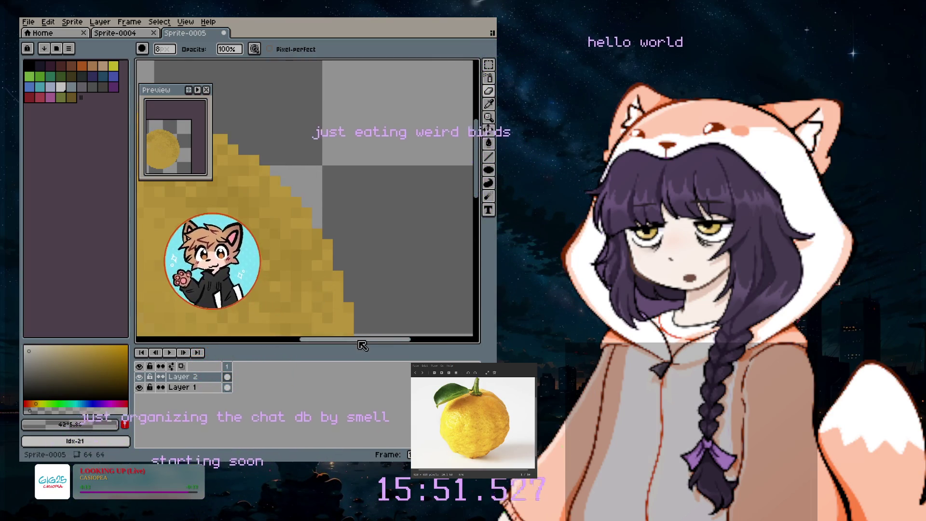
pyautogui.moveTo(361, 340); pyautogui.dragTo(302, 343)
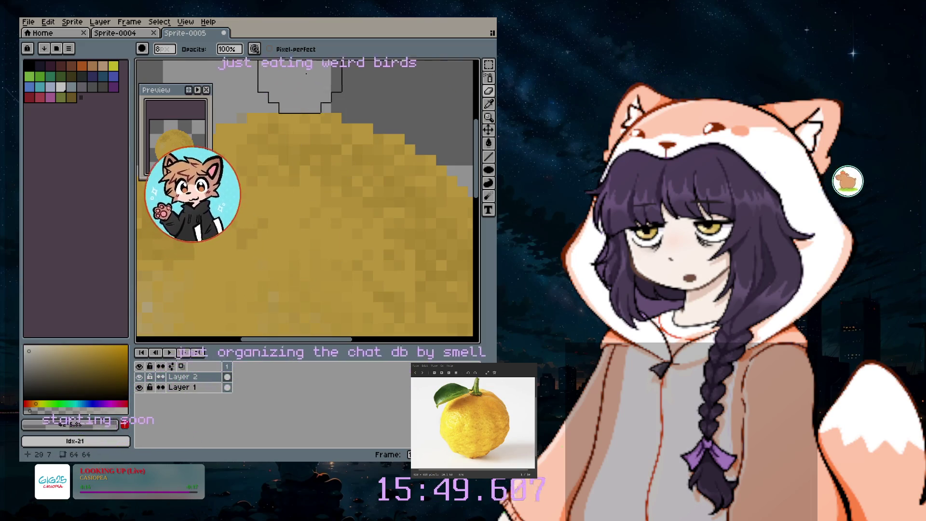
pyautogui.scroll(-4, 392, 196)
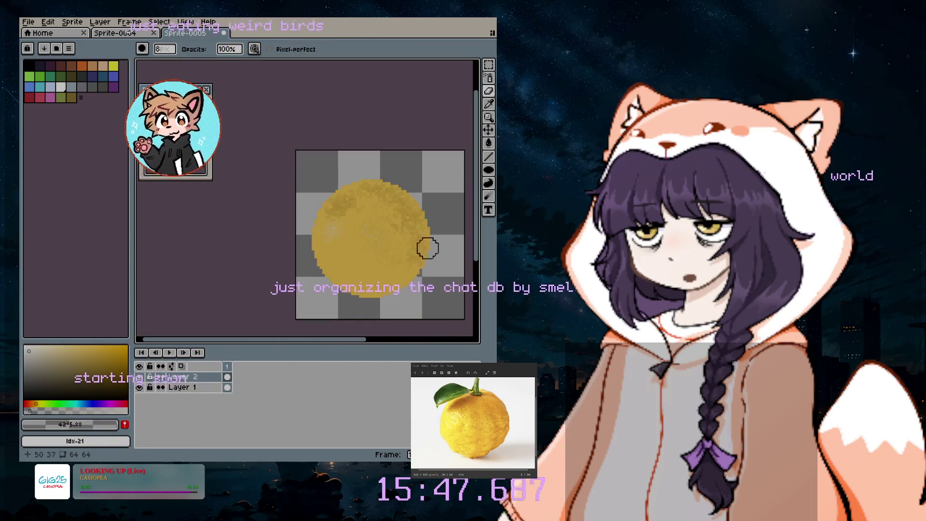
pyautogui.scroll(3, 428, 288)
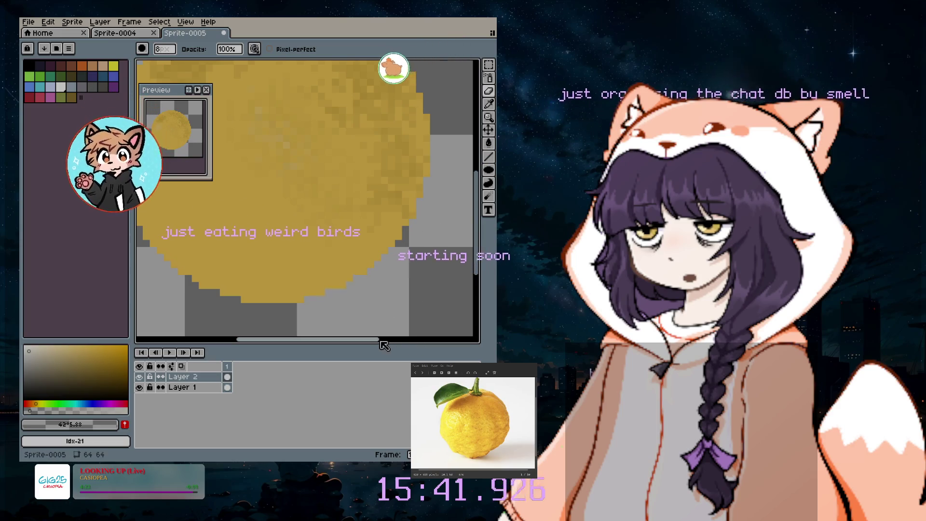
pyautogui.scroll(-2, 366, 304)
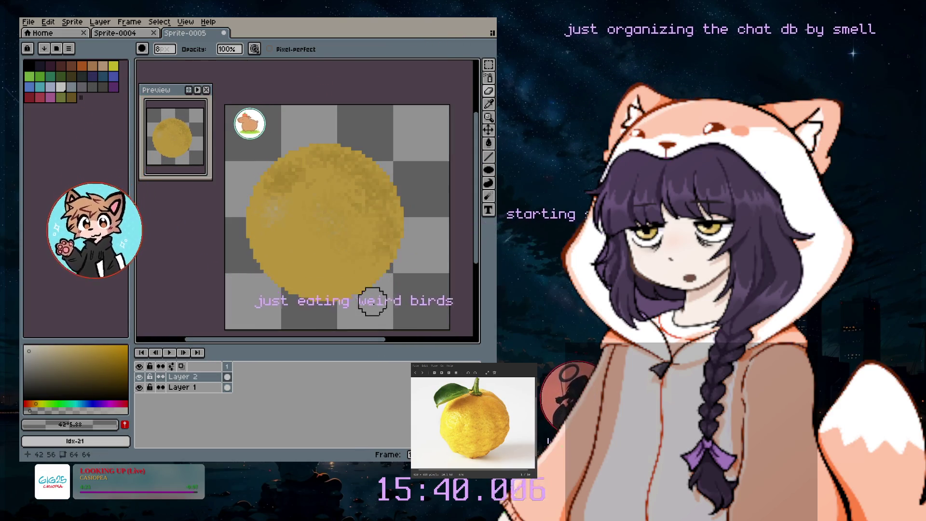
pyautogui.hotkey('shift', 'b')
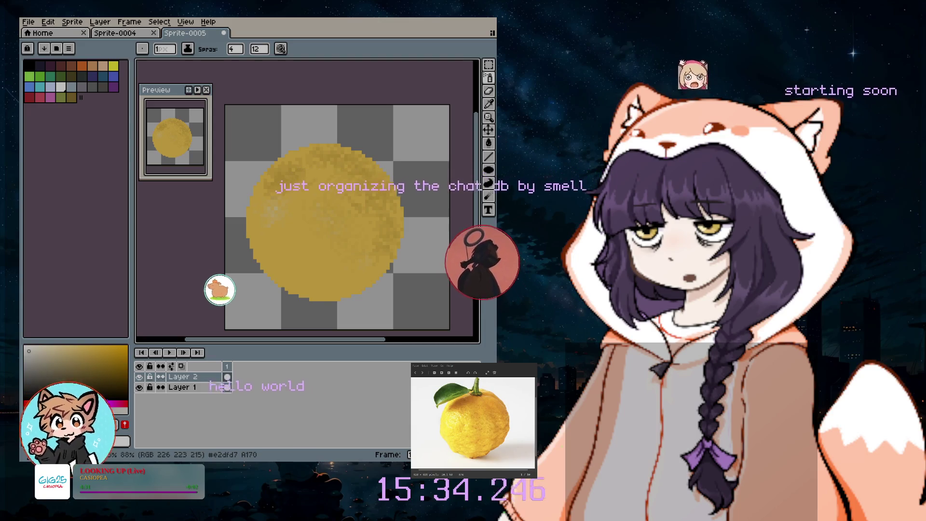
# - Try a muted tan and then a brighter, more saturated yellow from the colour box
pyautogui.click(73, 354)
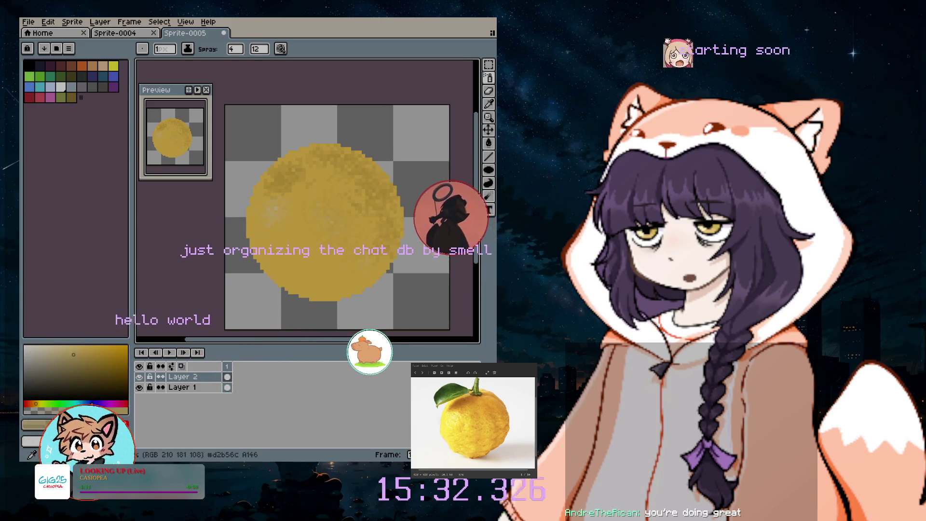
pyautogui.press('v')
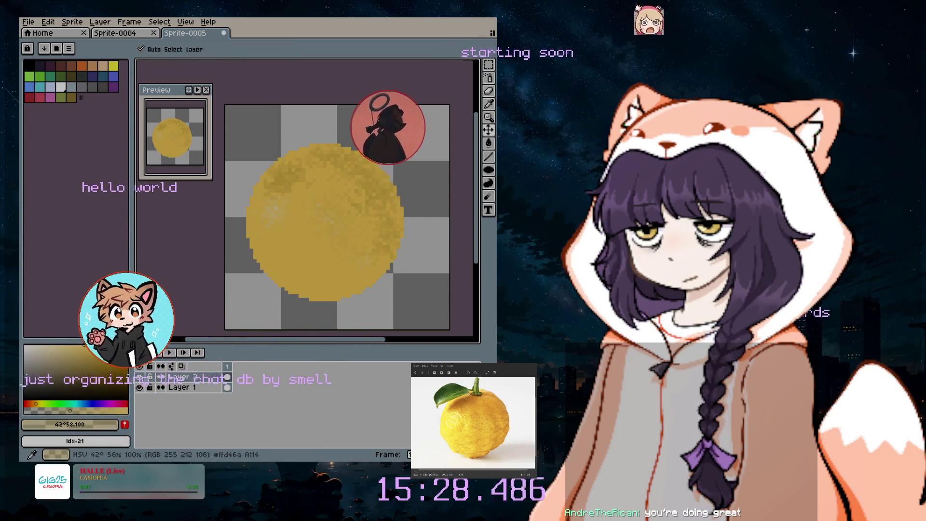
pyautogui.click(113, 347)
pyautogui.hotkey('shift', 's')
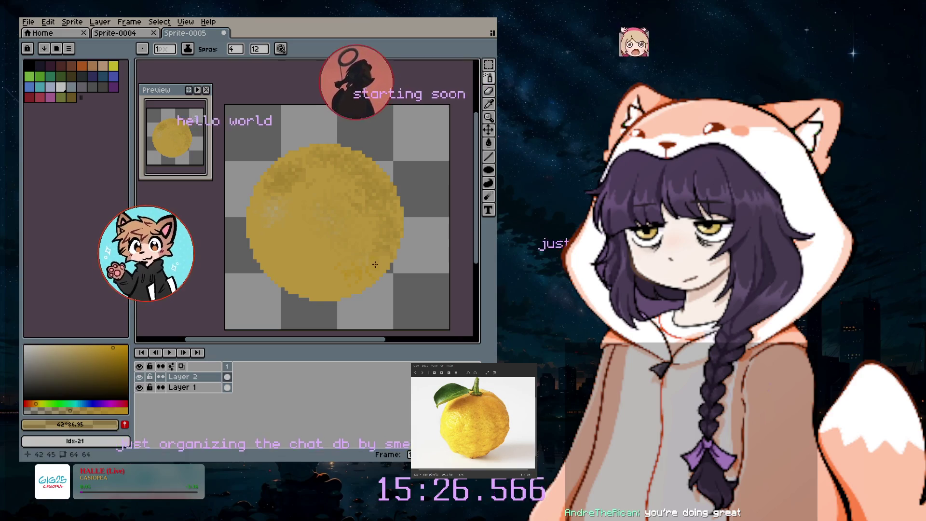
pyautogui.press('v')
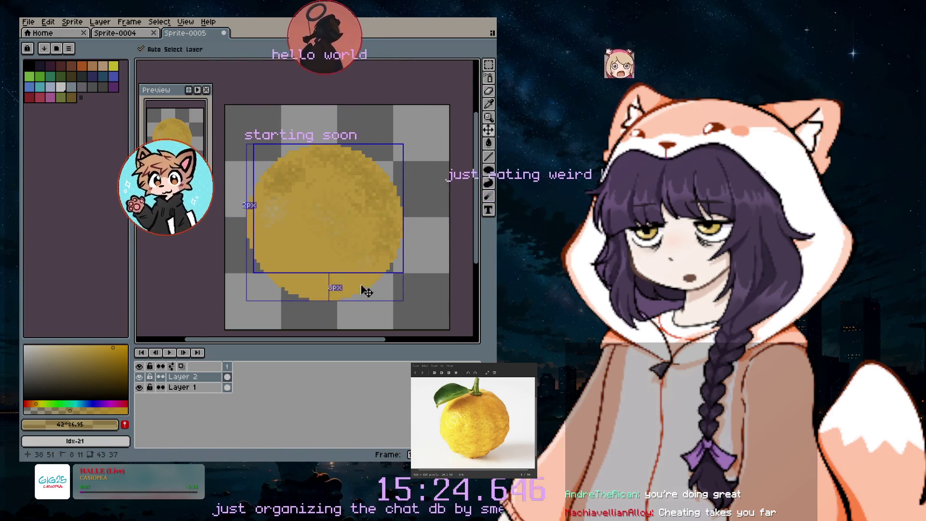
# - Eyedrop the fruit's yellow #ddb043, return to the Spray tool with it, then switch to the Eraser
pyautogui.press('i')
pyautogui.scroll(3, 367, 181)
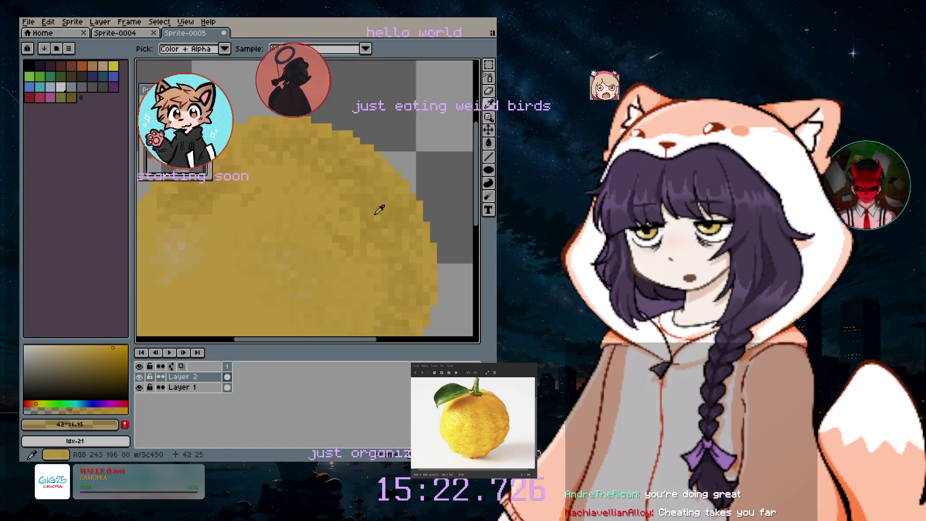
pyautogui.click(195, 302)
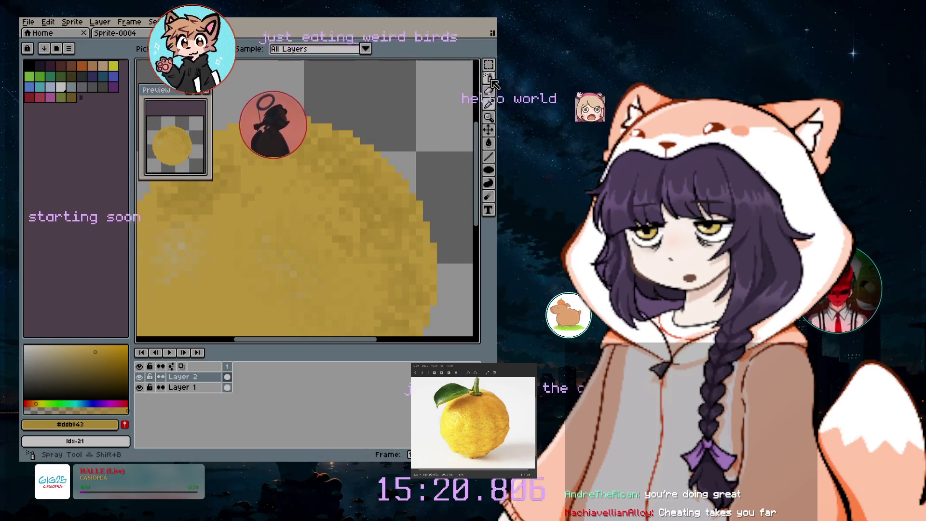
pyautogui.hotkey('shift', 's')
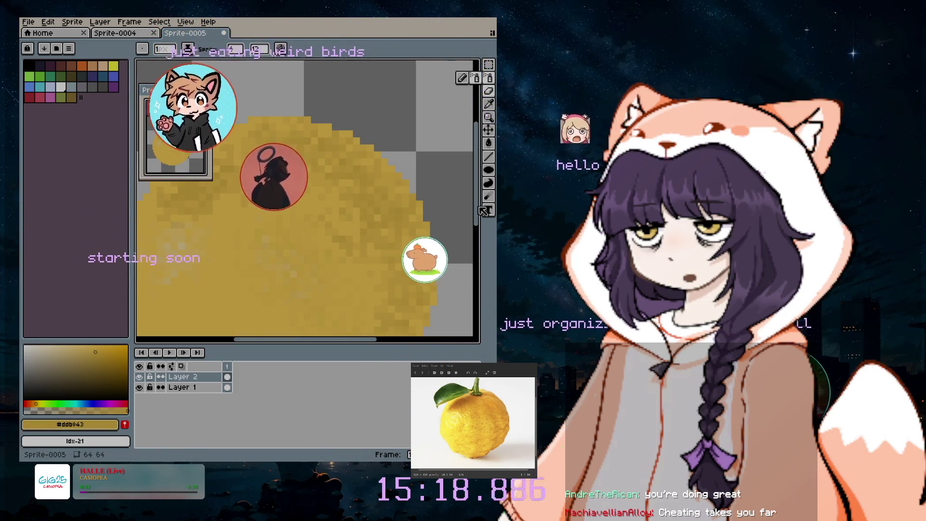
pyautogui.moveTo(479, 208); pyautogui.dragTo(475, 261)
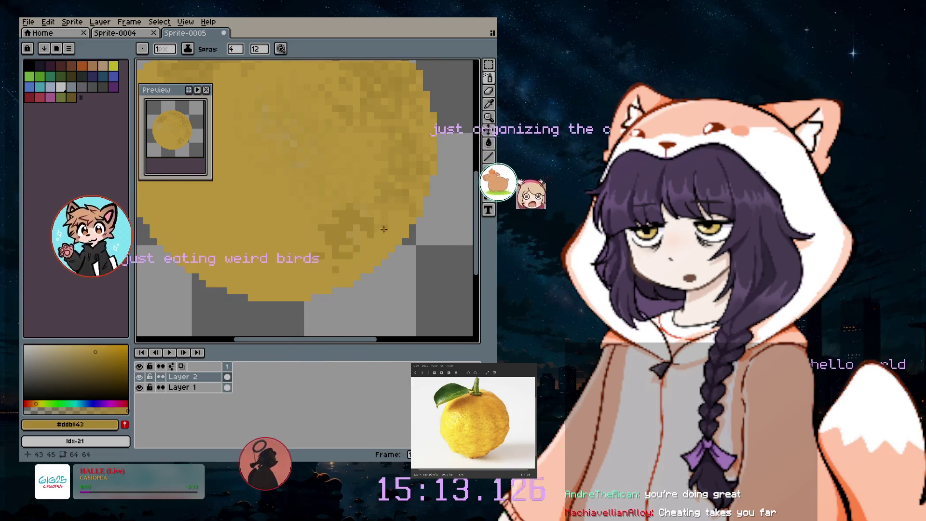
pyautogui.scroll(2, 453, 192)
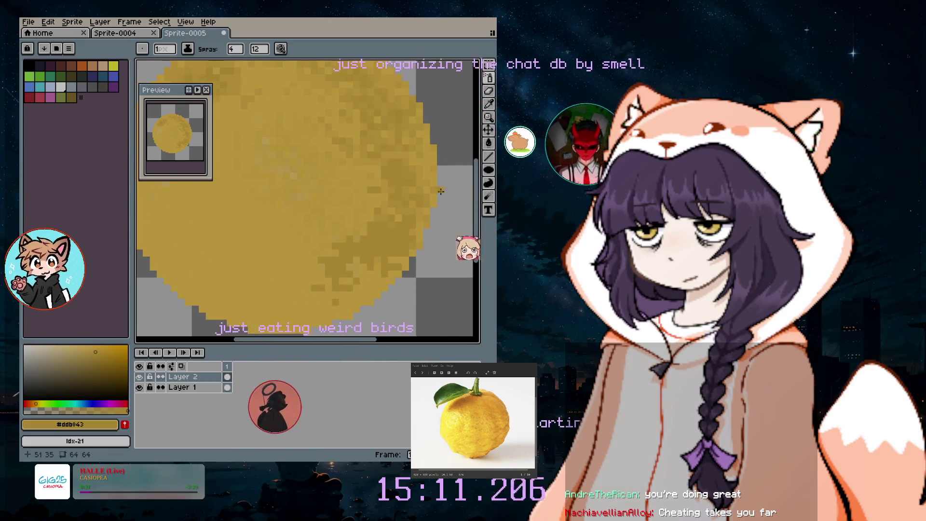
pyautogui.scroll(3, 479, 179)
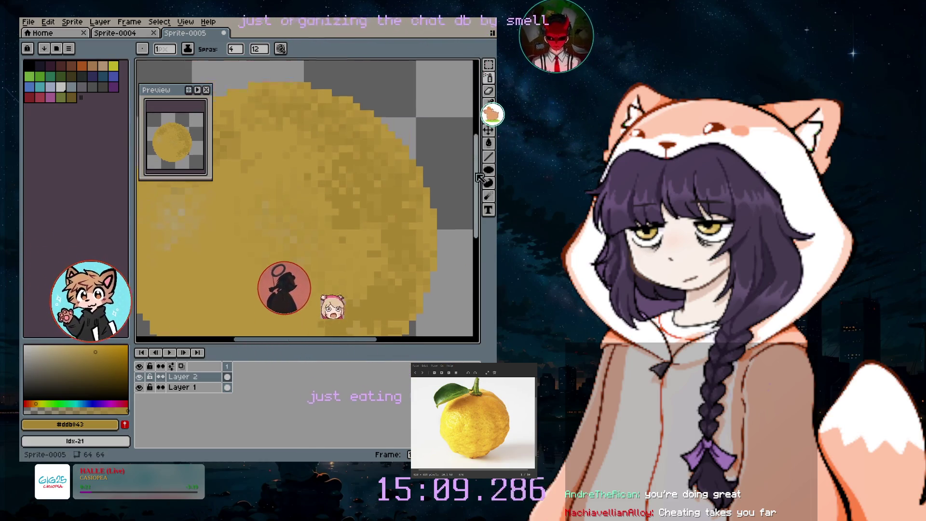
pyautogui.scroll(-3, 410, 328)
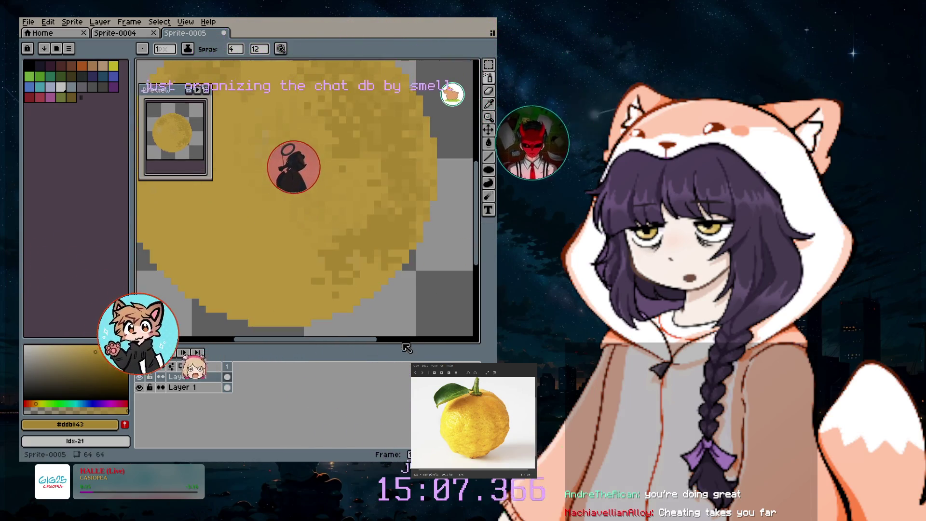
pyautogui.hscroll(-2, 406, 333)
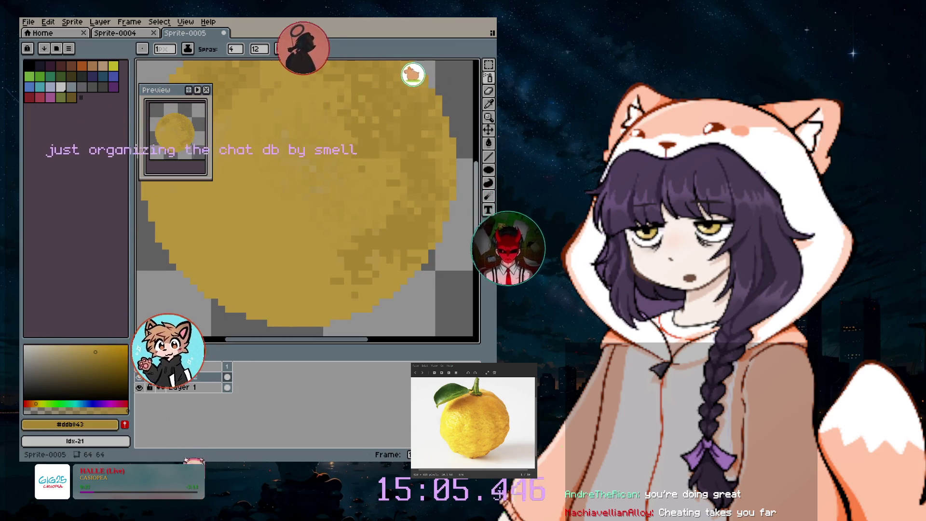
pyautogui.scroll(-1, 354, 274)
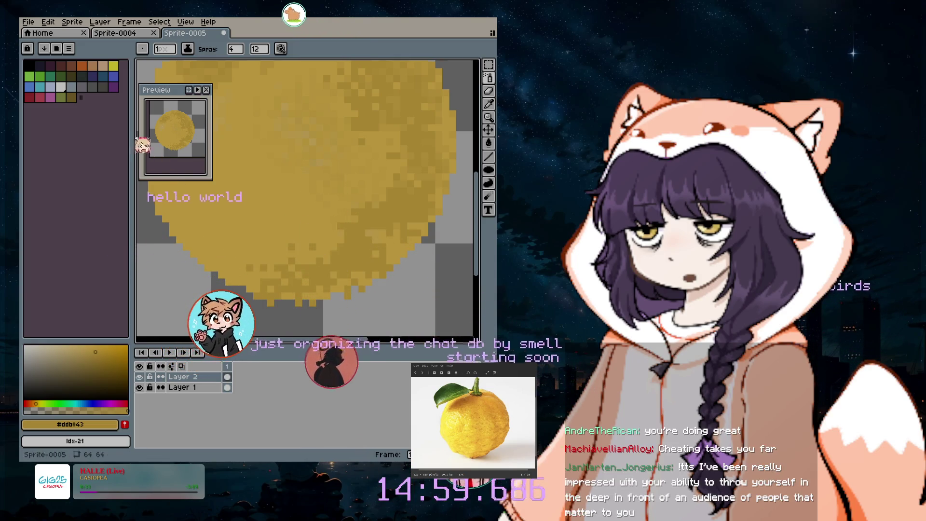
pyautogui.click(489, 92)
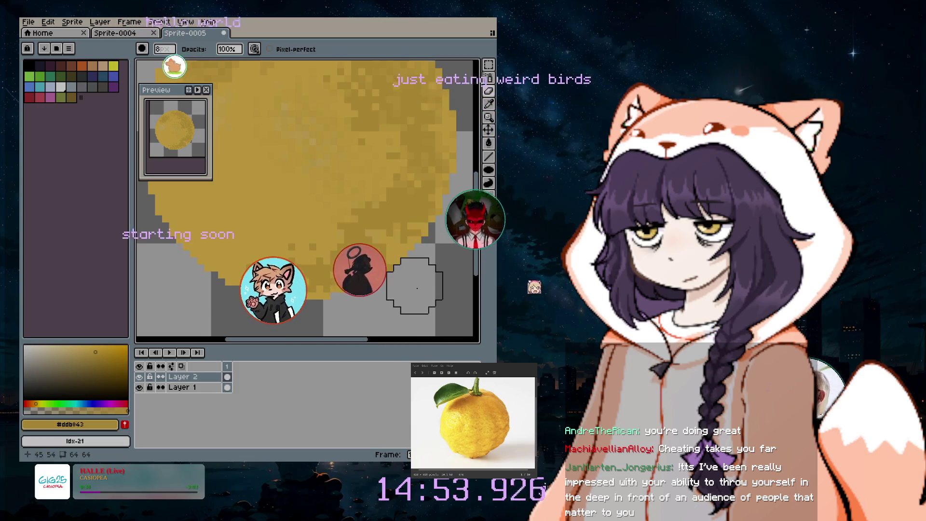
pyautogui.moveTo(480, 244); pyautogui.dragTo(481, 217)
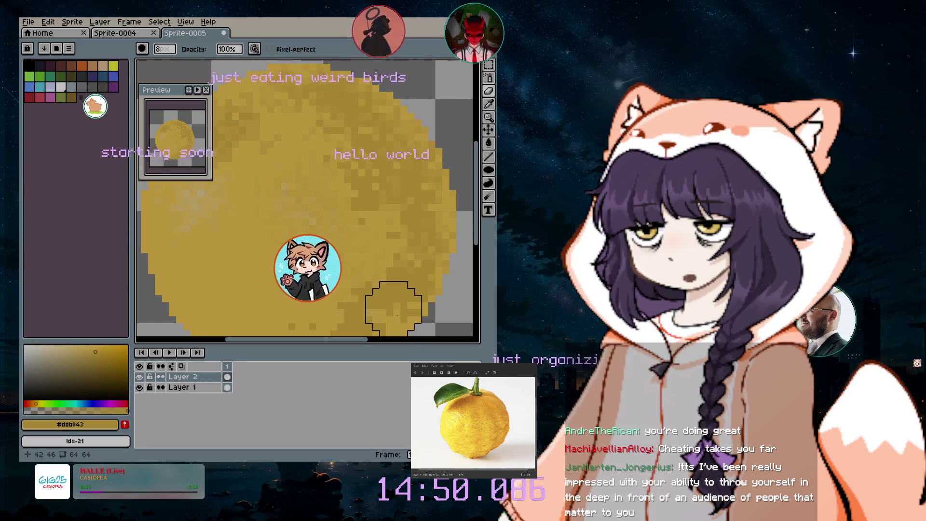
pyautogui.moveTo(343, 339); pyautogui.dragTo(330, 340)
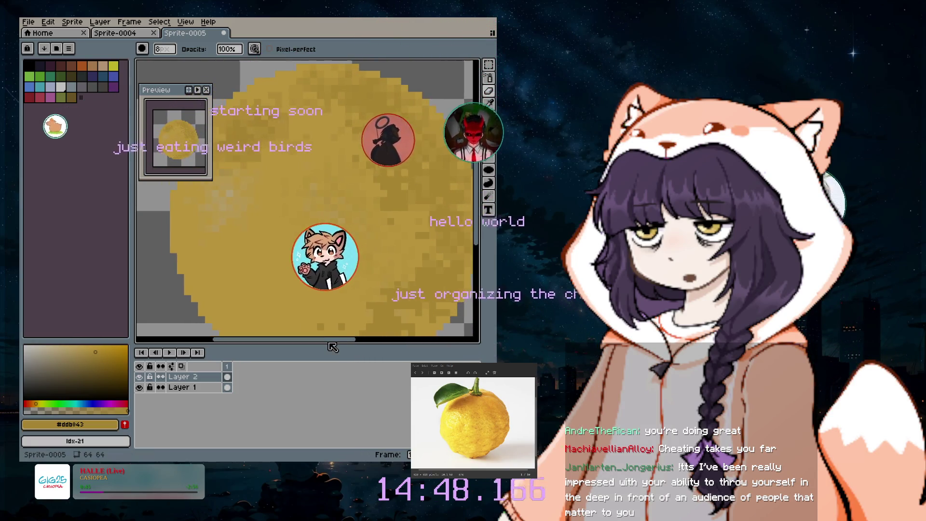
pyautogui.scroll(-2, 393, 279)
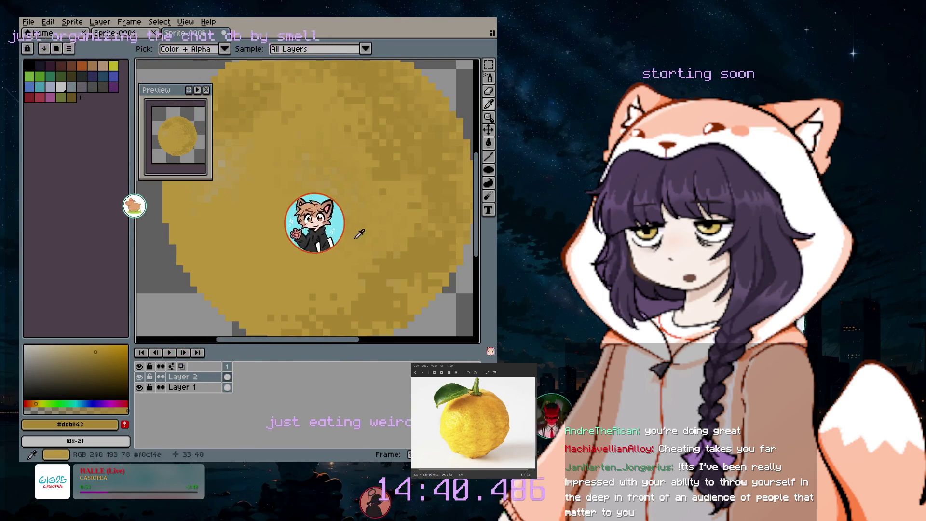
pyautogui.scroll(-3, 337, 227)
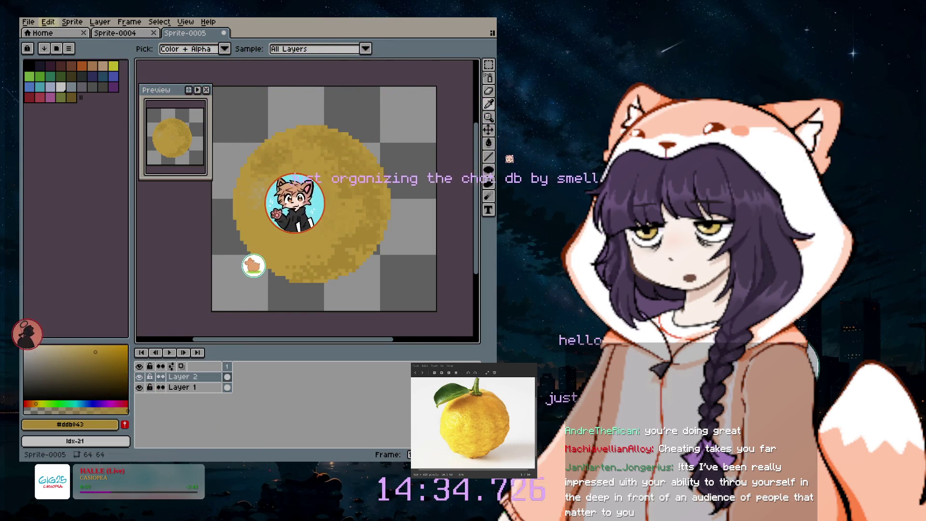
pyautogui.click(105, 23)
# - Create Layer 3 for the stem, enlarge the brush to 4 pixels, and choose a darker, duller green
pyautogui.moveTo(149, 76)
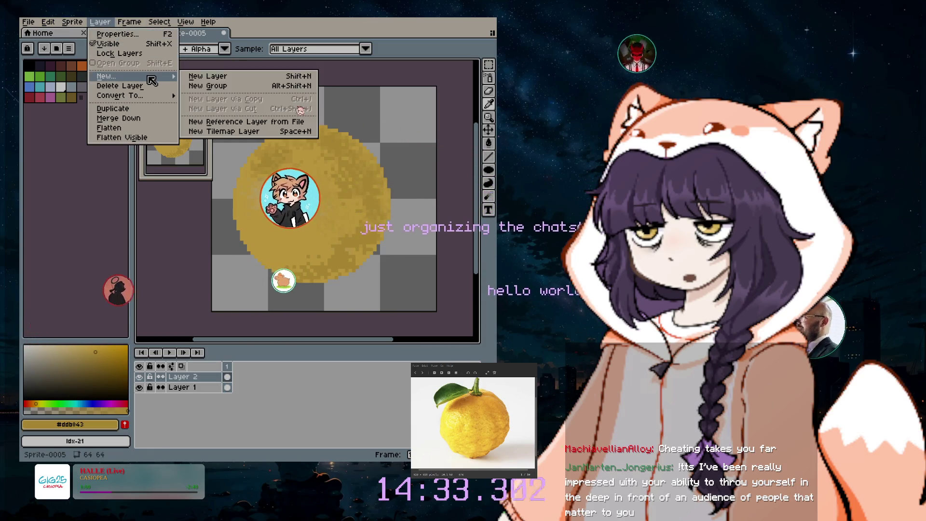
pyautogui.click(212, 77)
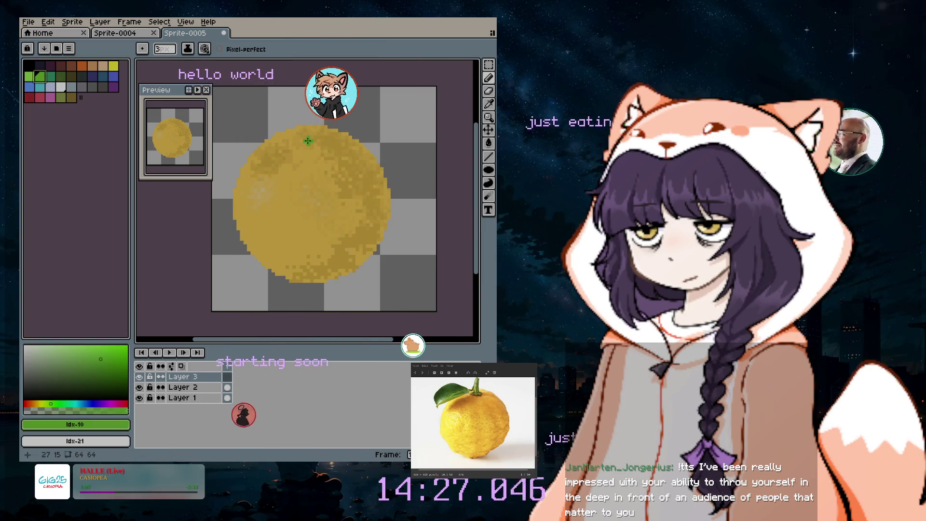
pyautogui.scroll(3, 319, 134)
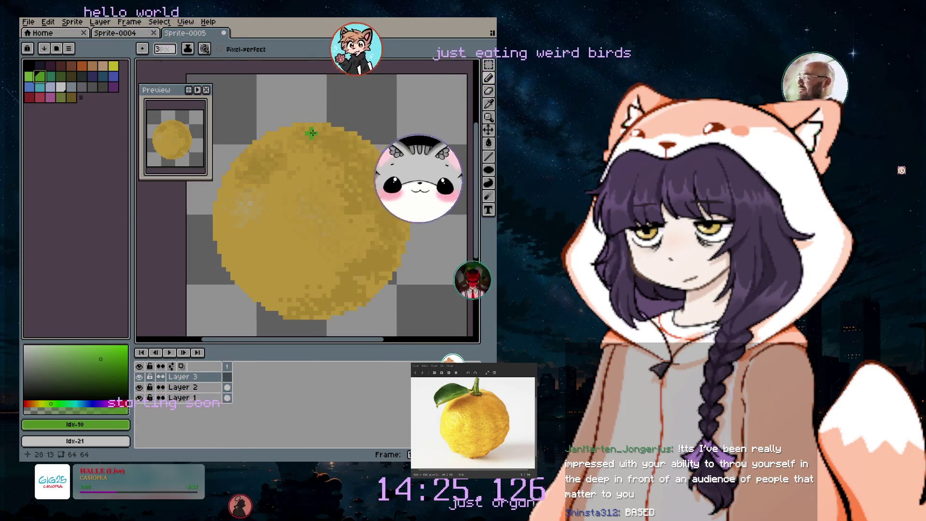
pyautogui.press('+')
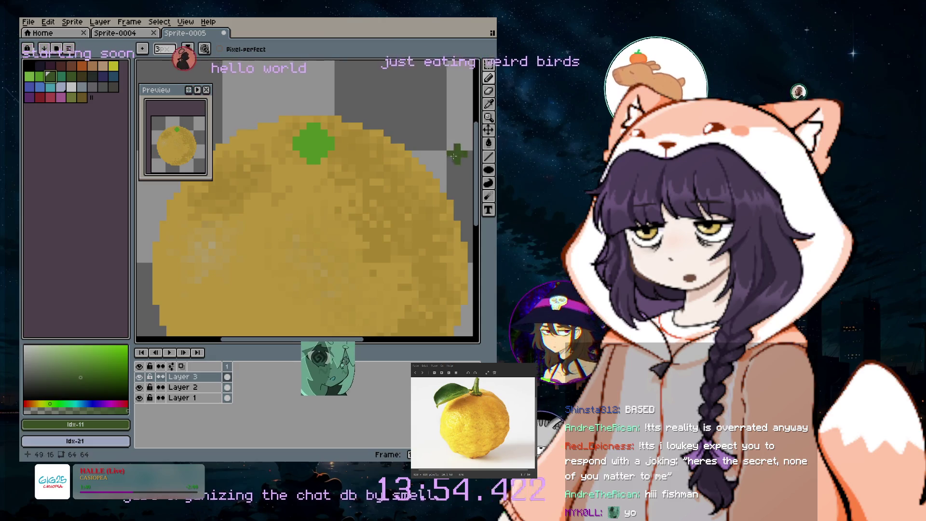
pyautogui.scroll(2, 472, 167)
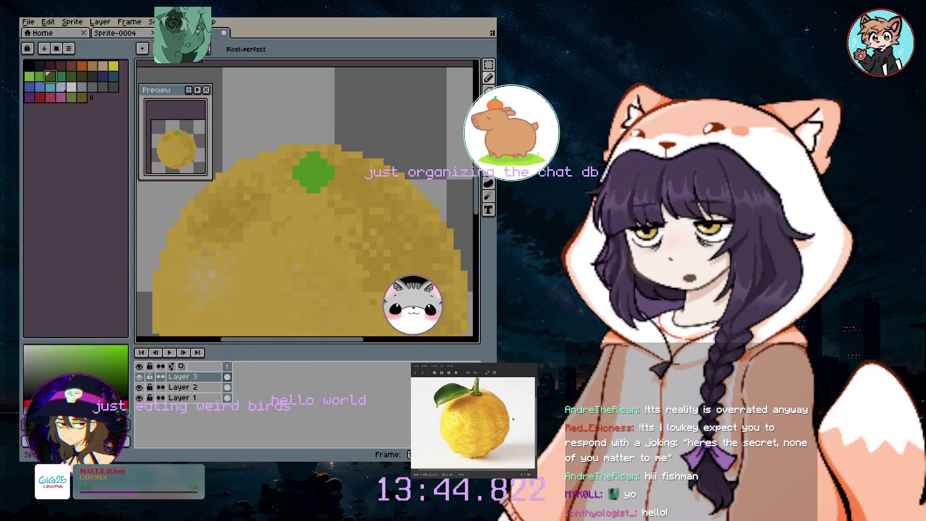
pyautogui.click(75, 372)
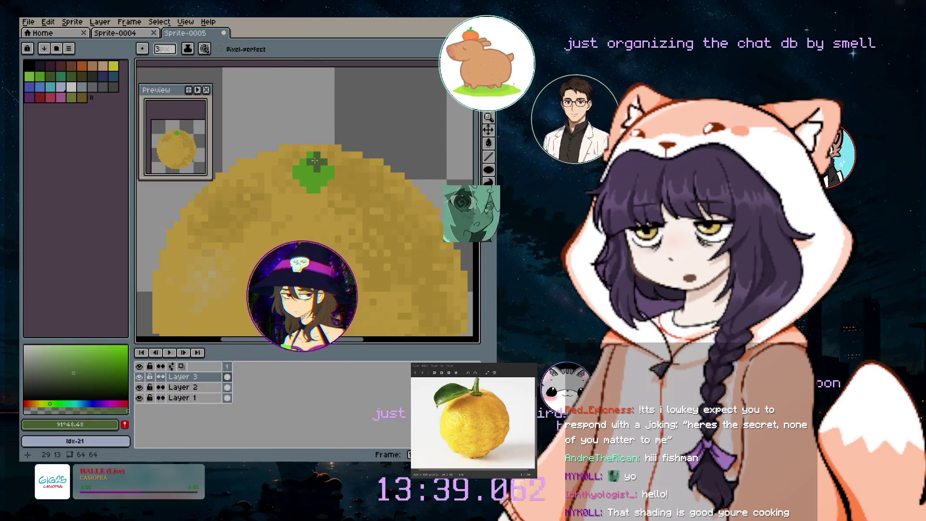
# - Draw a tall dark green stem up from the leaf, redraw its top, and shrink the brush to 1 pixel
pyautogui.moveTo(314, 157); pyautogui.dragTo(316, 141)
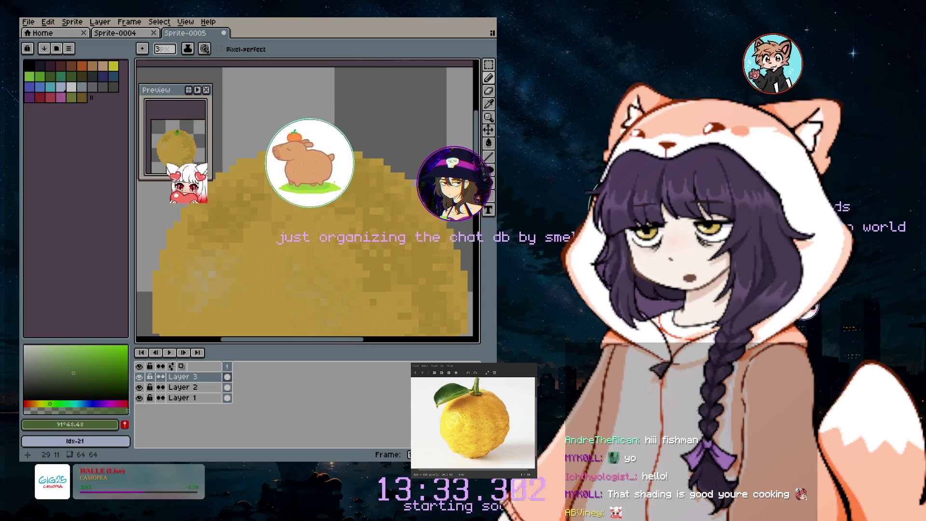
pyautogui.moveTo(319, 139); pyautogui.dragTo(330, 122)
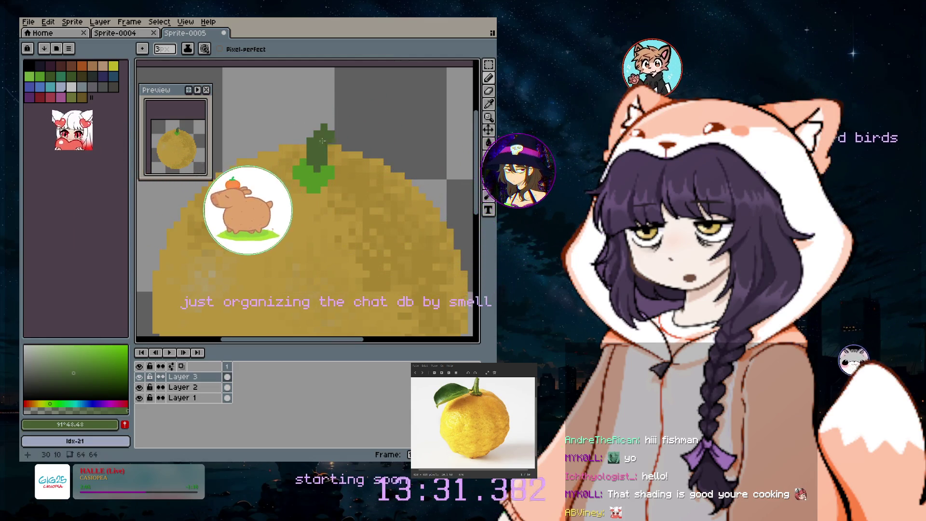
pyautogui.hotkey('ctrl', 'z')
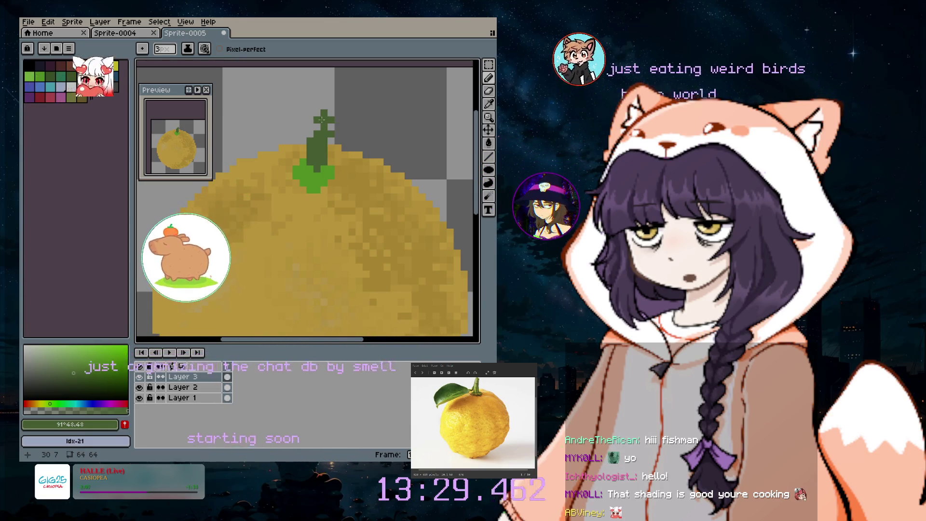
pyautogui.moveTo(323, 113)
pyautogui.mouseDown()
pyautogui.moveTo(324, 125)
pyautogui.moveTo(338, 109)
pyautogui.mouseUp()
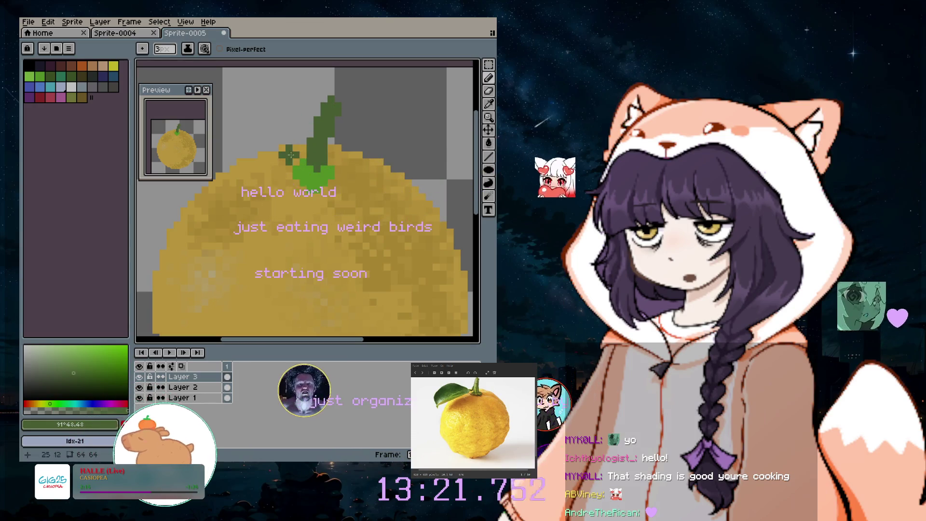
pyautogui.click(301, 135)
pyautogui.press('-')
pyautogui.press('-')
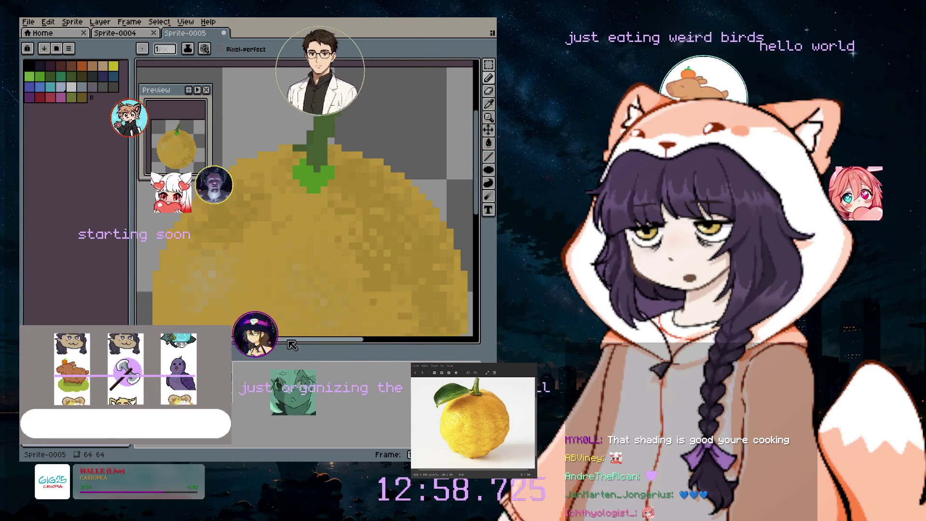
pyautogui.hscroll(-2, 254, 168)
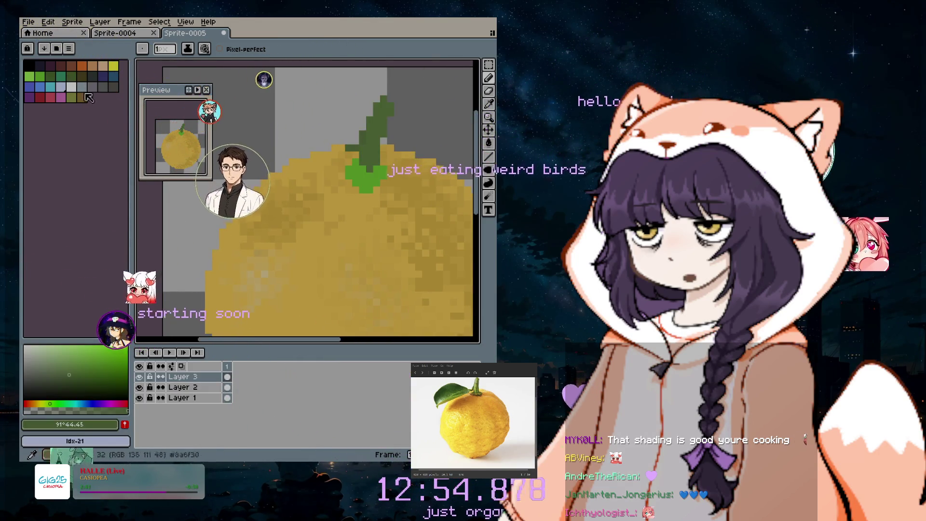
pyautogui.scroll(11, 309, 154)
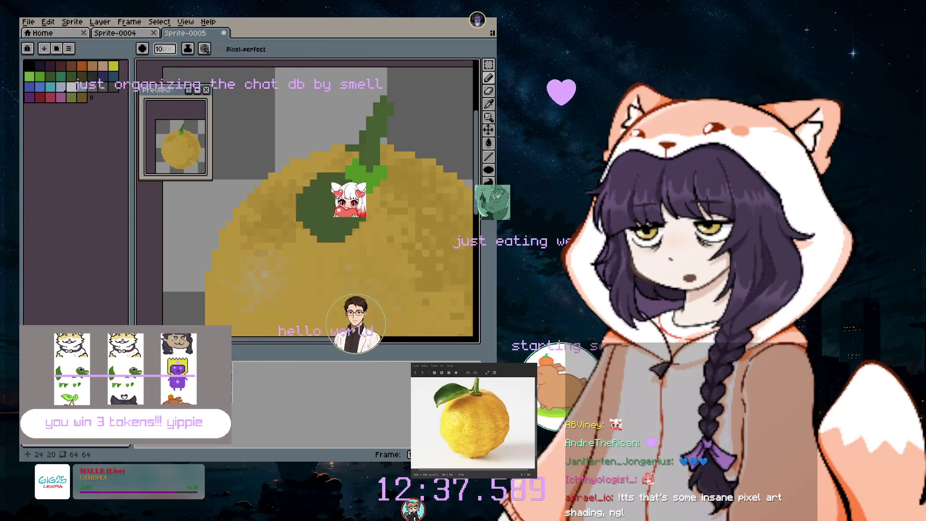
# - Paint a dark green leaf left of the stem, undoing strokes and shrinking the brush as needed
pyautogui.moveTo(327, 342); pyautogui.dragTo(344, 343)
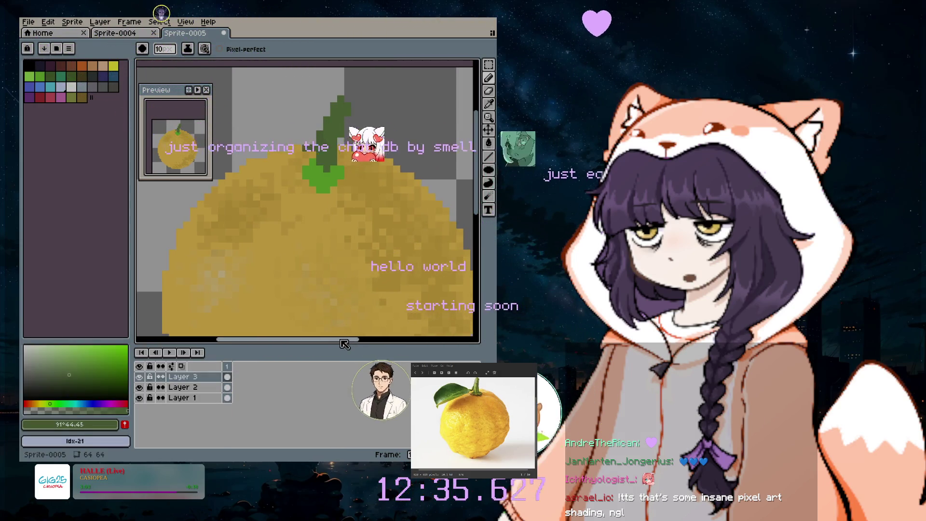
pyautogui.hscroll(-2, 226, 188)
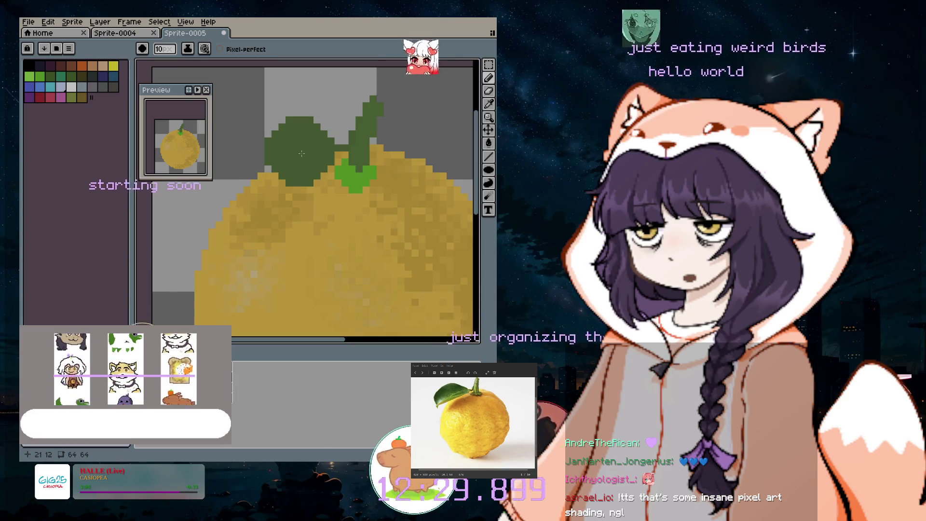
pyautogui.moveTo(299, 151)
pyautogui.mouseDown()
pyautogui.moveTo(256, 145)
pyautogui.moveTo(270, 148)
pyautogui.mouseUp()
pyautogui.hotkey('ctrl', 'z')
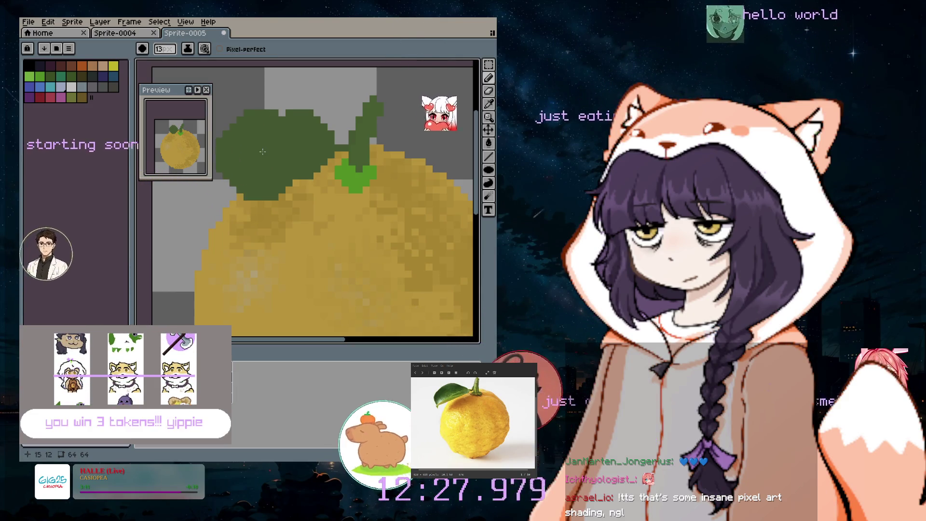
pyautogui.press('-')
pyautogui.press('-')
pyautogui.press('-')
pyautogui.press('+')
pyautogui.press('+')
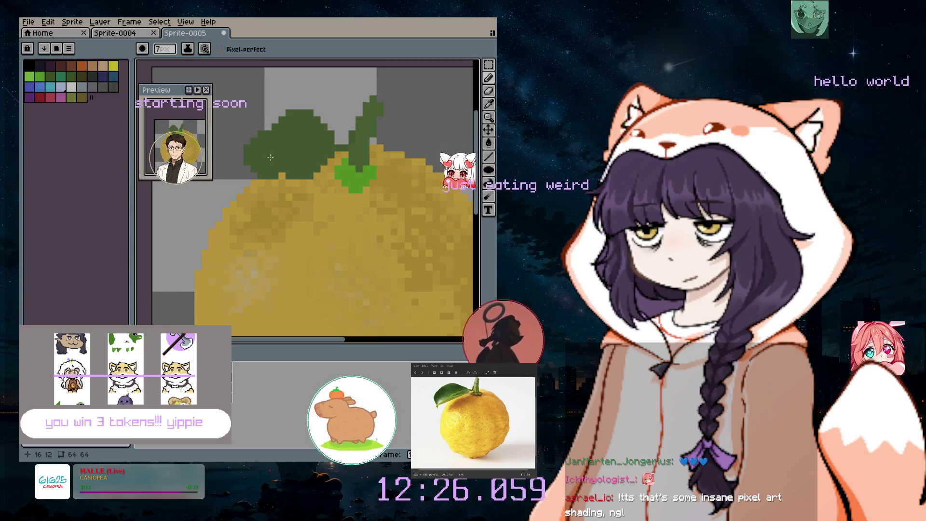
pyautogui.click(265, 148)
pyautogui.moveTo(266, 148); pyautogui.dragTo(239, 174)
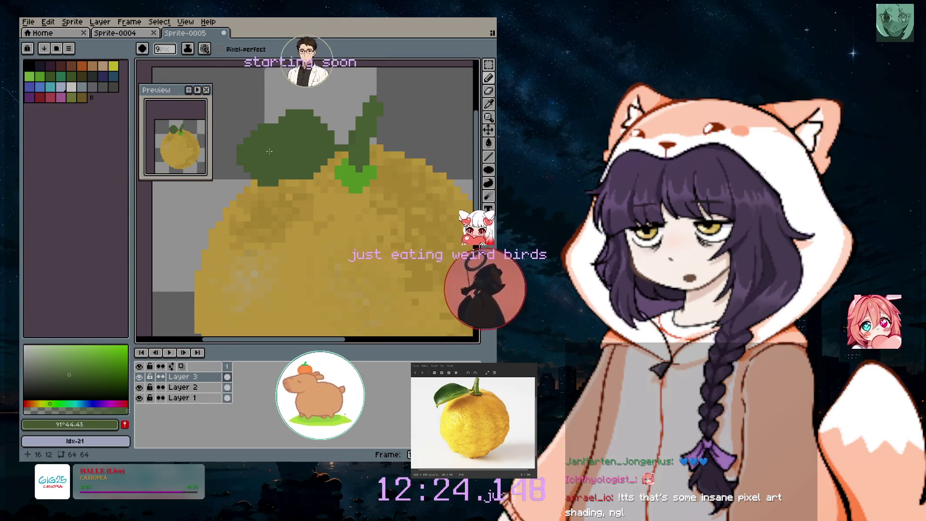
pyautogui.hotkey('ctrl', 'z')
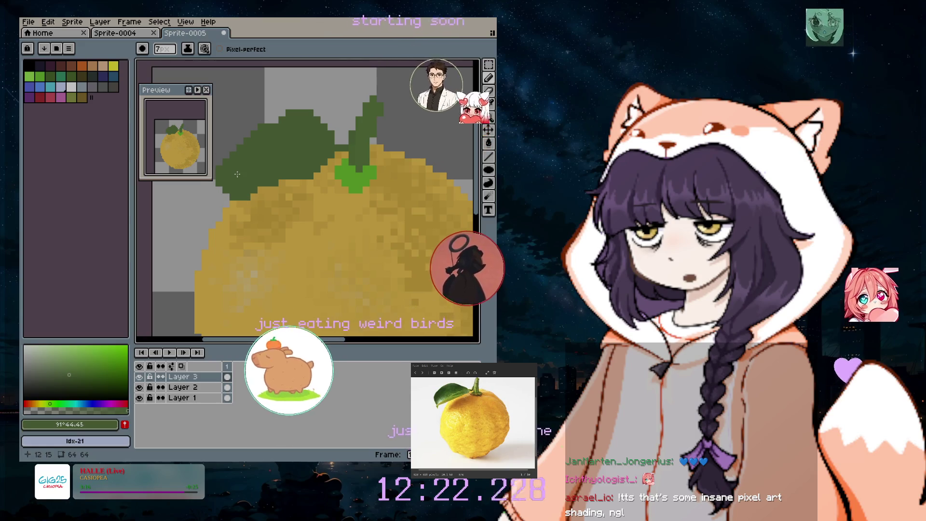
pyautogui.press('-')
pyautogui.press('-')
pyautogui.press('-')
pyautogui.press('-')
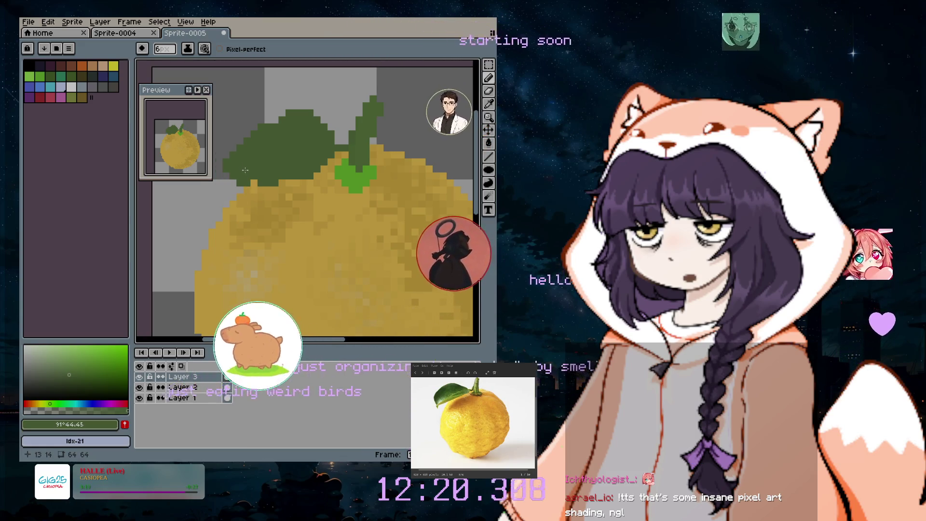
pyautogui.moveTo(242, 167); pyautogui.dragTo(229, 181)
pyautogui.hotkey('ctrl', 'z')
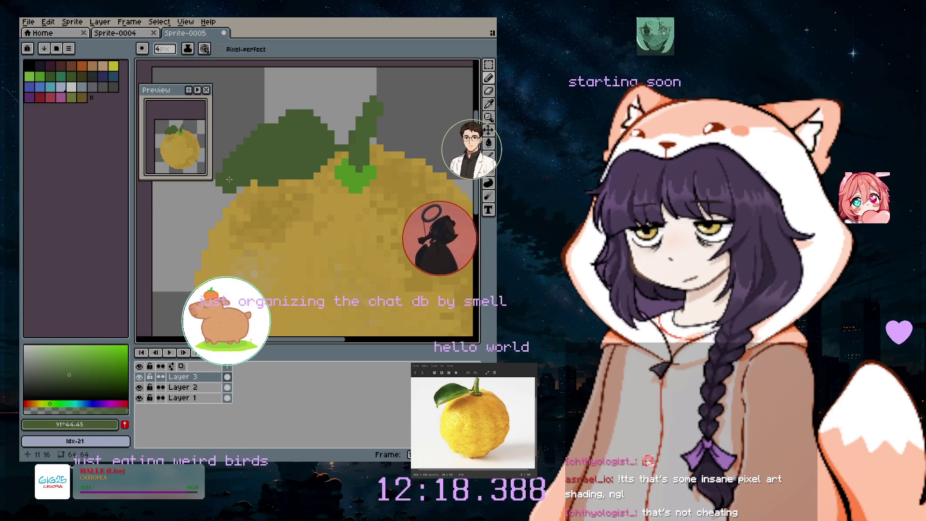
pyautogui.press('-')
pyautogui.press('-')
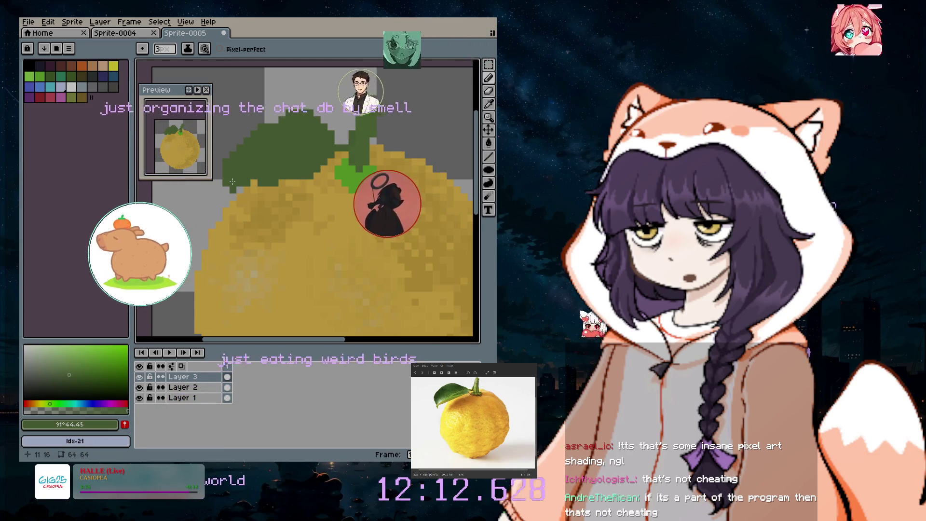
pyautogui.moveTo(232, 182); pyautogui.dragTo(244, 199)
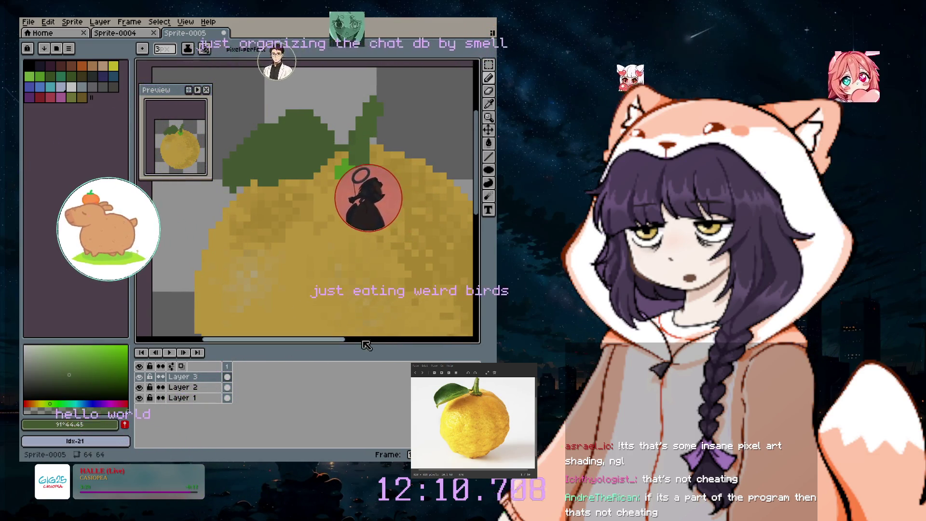
# - Try light grey, then white, as the drawing colour
pyautogui.hscroll(-3, 246, 222)
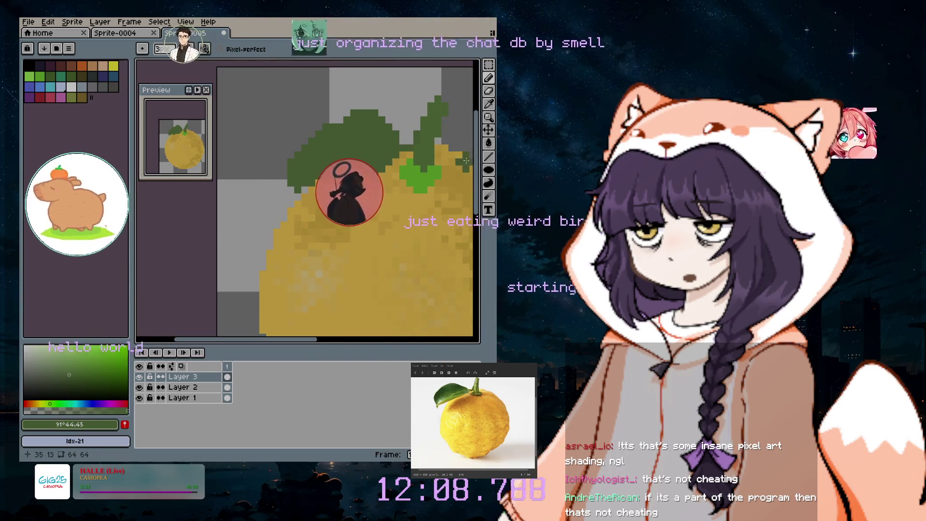
pyautogui.scroll(-2, 406, 204)
pyautogui.scroll(-2, 406, 205)
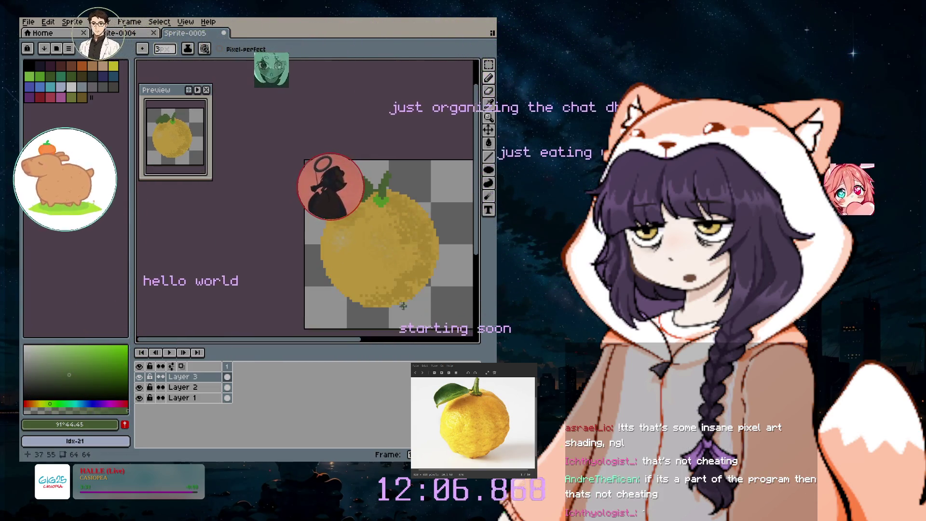
pyautogui.scroll(5, 348, 221)
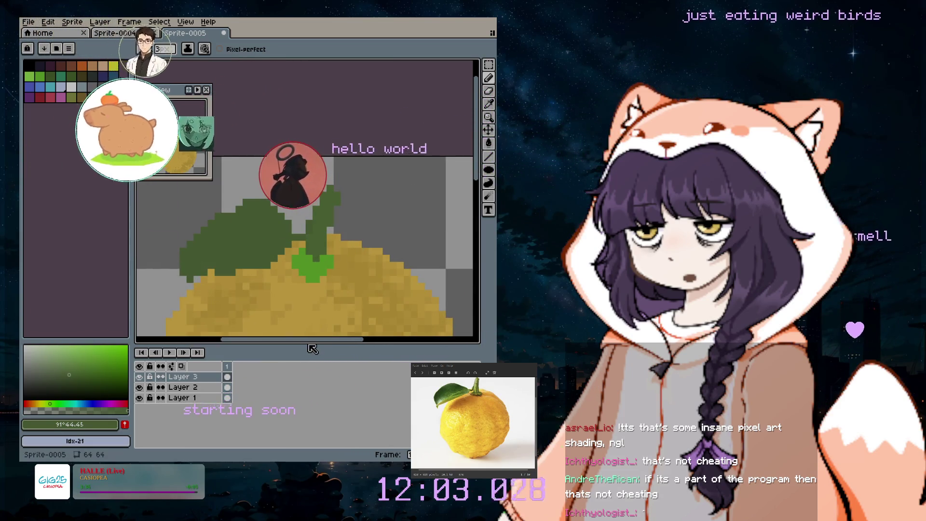
pyautogui.moveTo(310, 340); pyautogui.dragTo(295, 339)
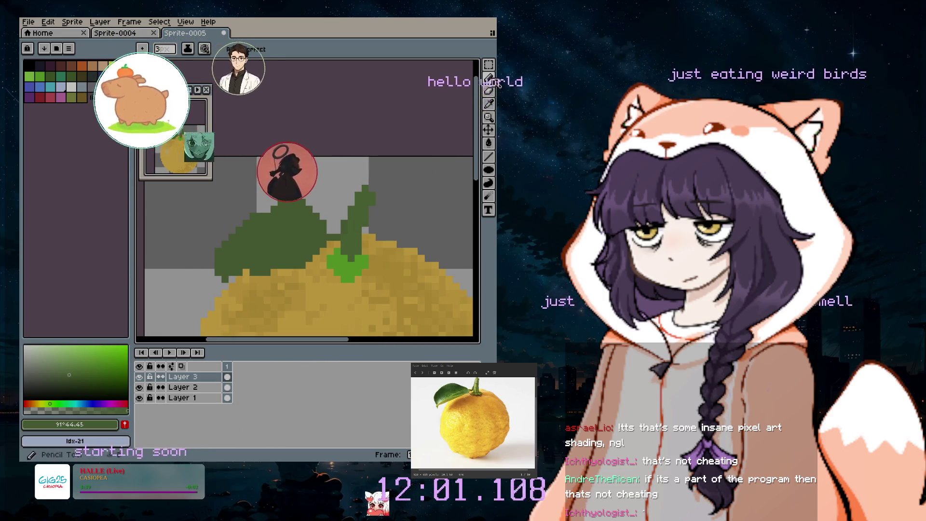
pyautogui.click(71, 87)
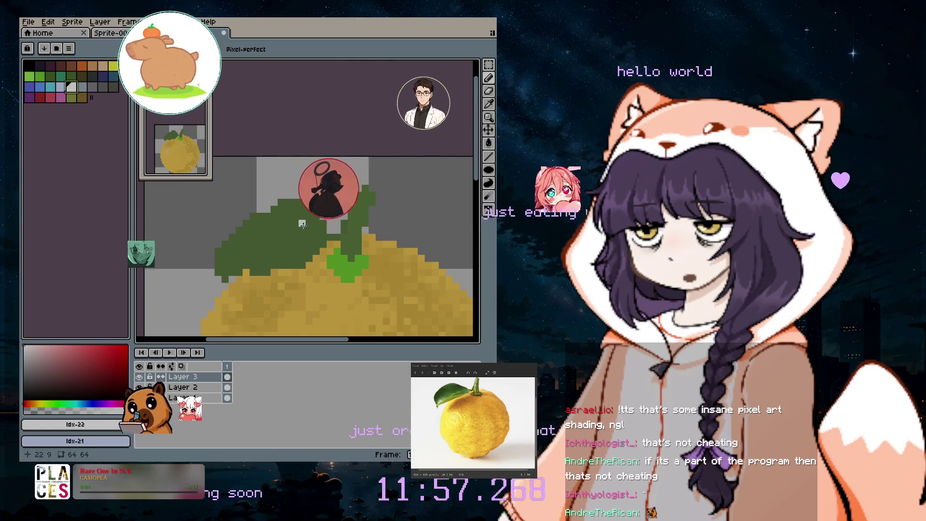
pyautogui.scroll(1, 302, 224)
pyautogui.click(25, 347)
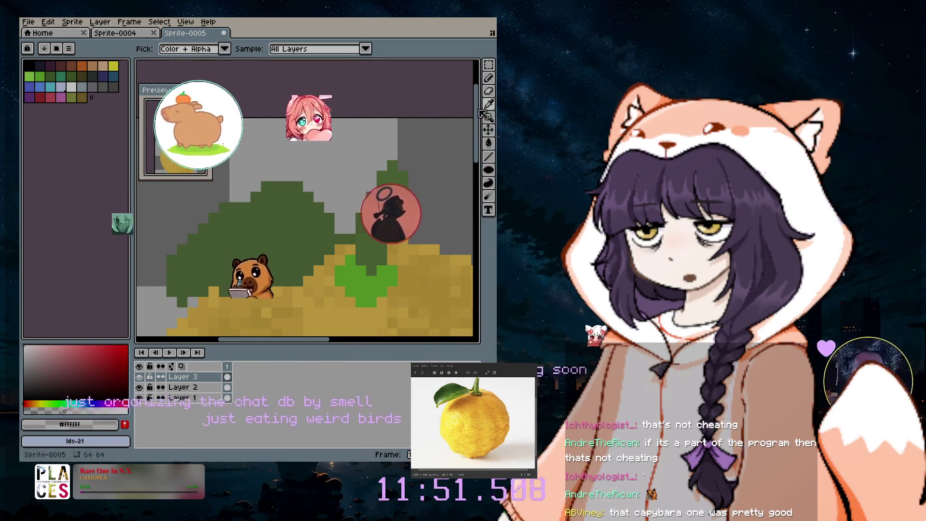
# - Sample the leaf's dark green, choose a slightly lighter green shade, then switch to the Eraser
pyautogui.keyDown('alt'); pyautogui.click(278, 247); pyautogui.keyUp('alt')
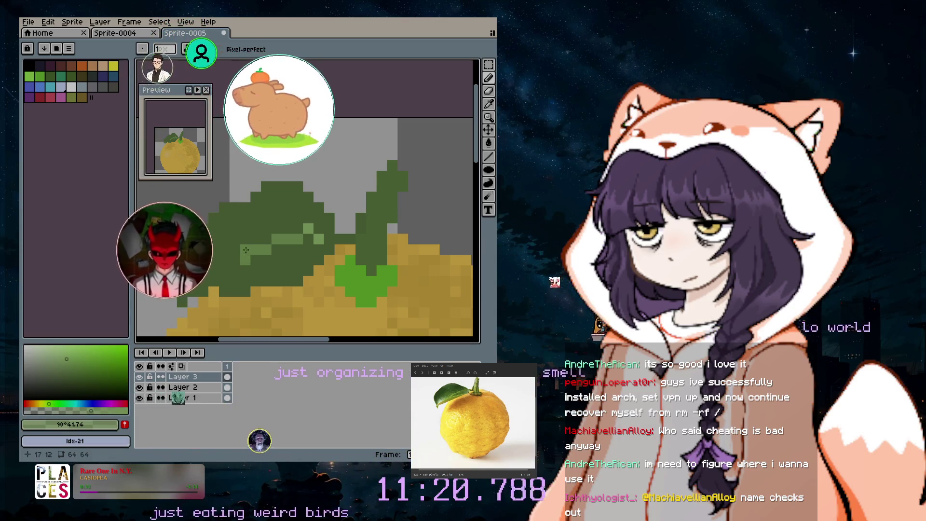
pyautogui.click(71, 375)
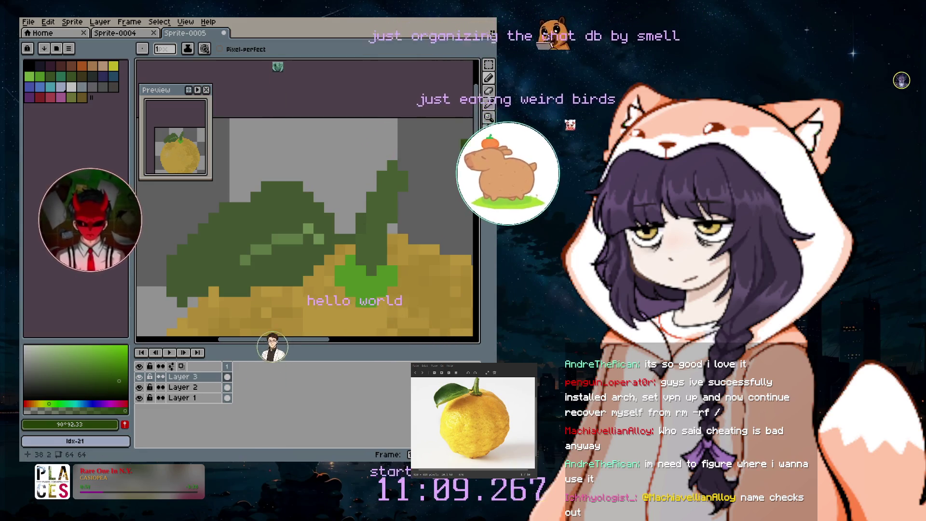
pyautogui.click(489, 91)
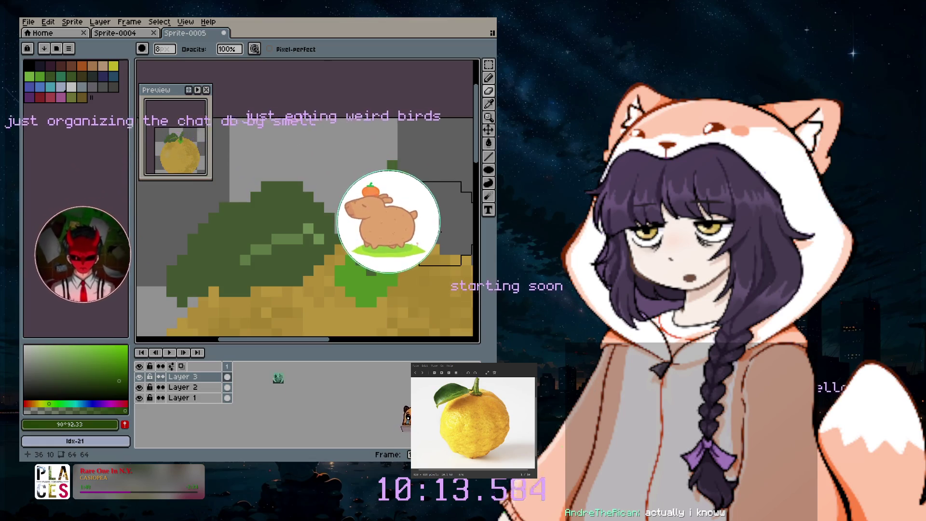
# - Dab darker green shading onto the leaf with the 6px brush, undoing the unwanted dabs
pyautogui.scroll(-2, 304, 238)
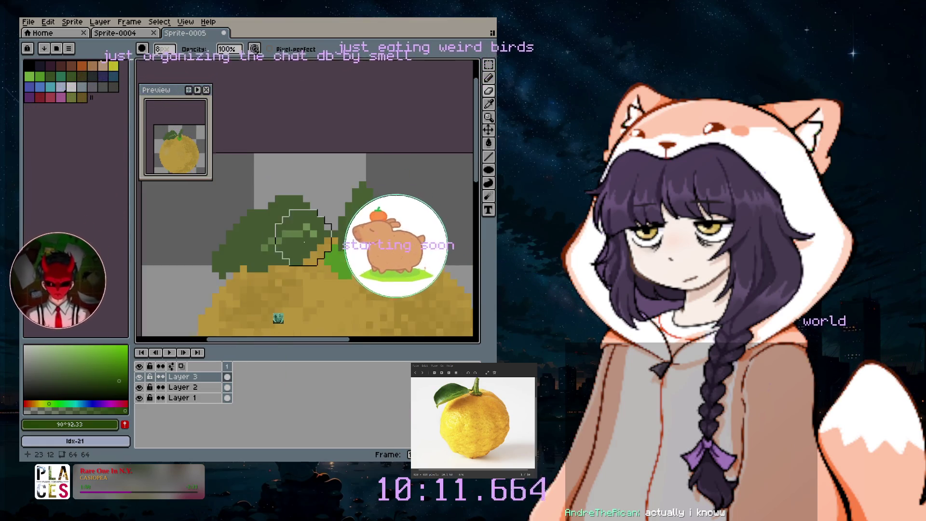
pyautogui.scroll(2, 273, 277)
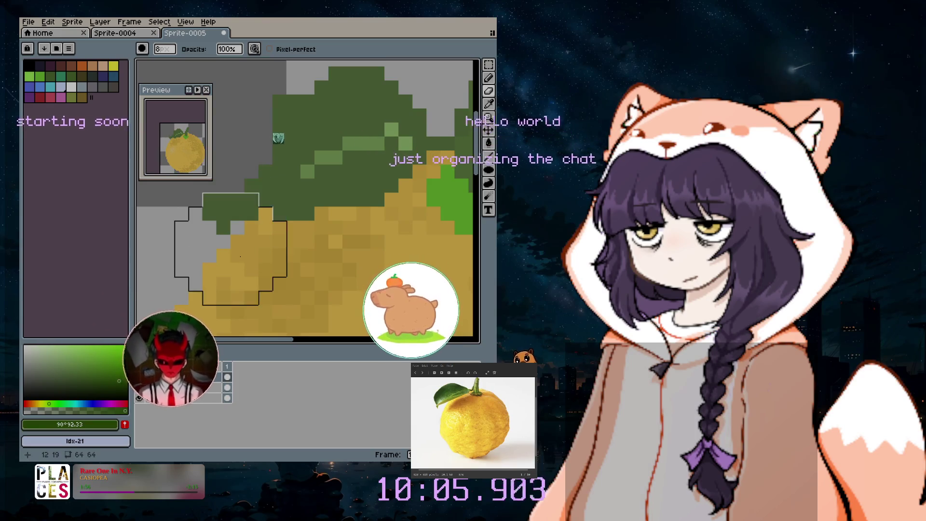
pyautogui.hotkey('shift', 'b')
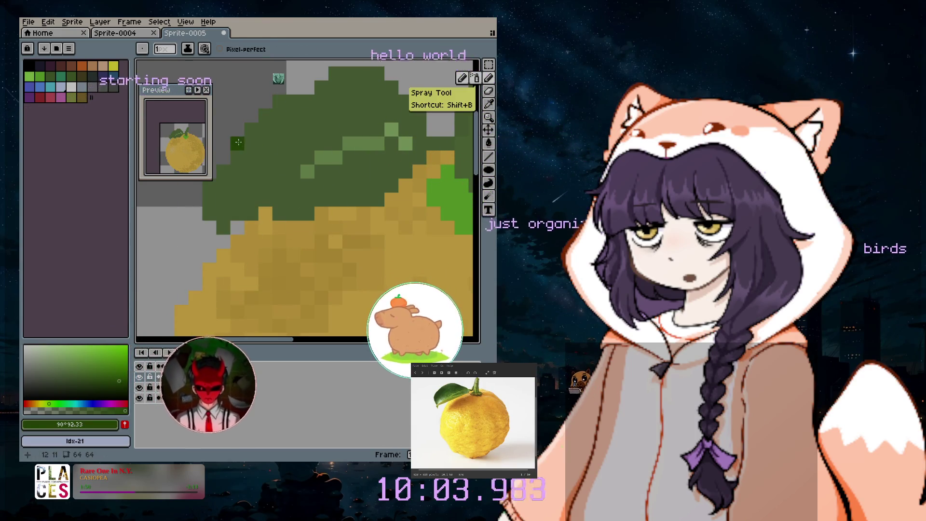
pyautogui.press('b')
pyautogui.click(254, 245)
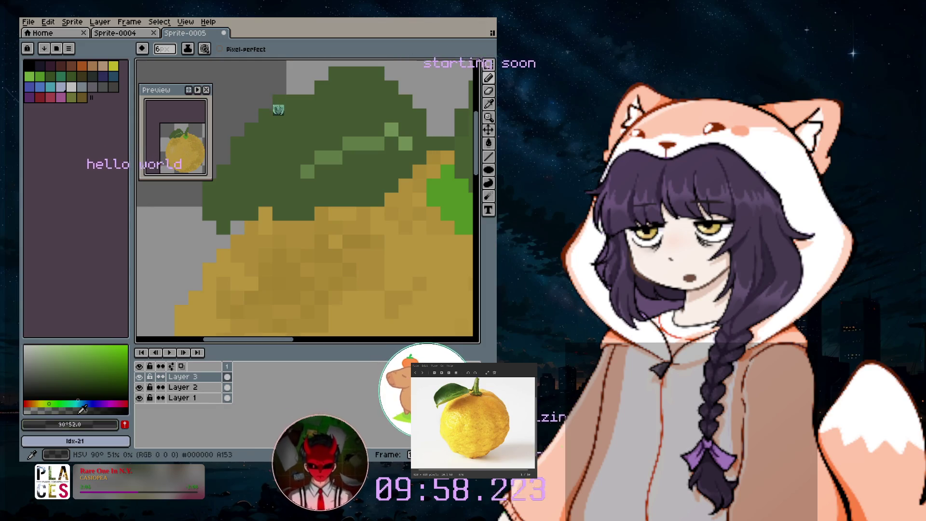
pyautogui.click(111, 385)
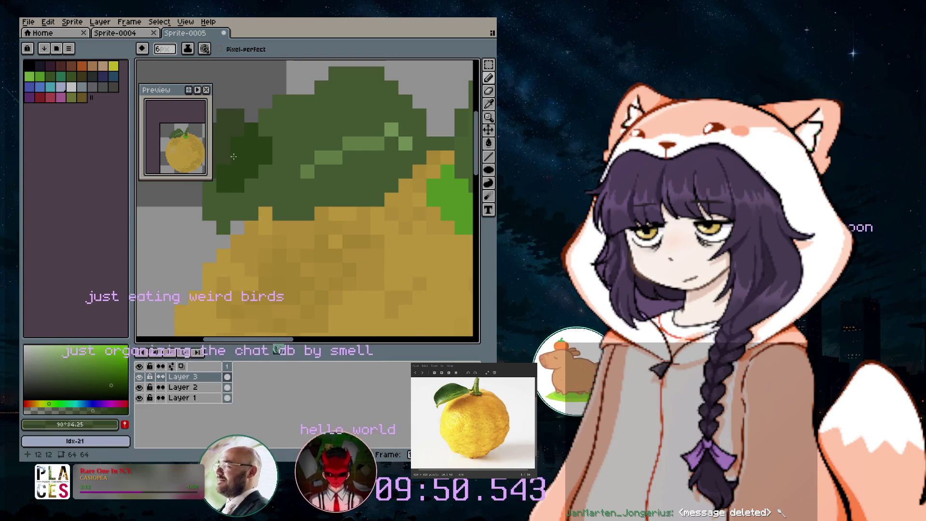
pyautogui.click(373, 312)
pyautogui.hotkey('ctrl', 'z')
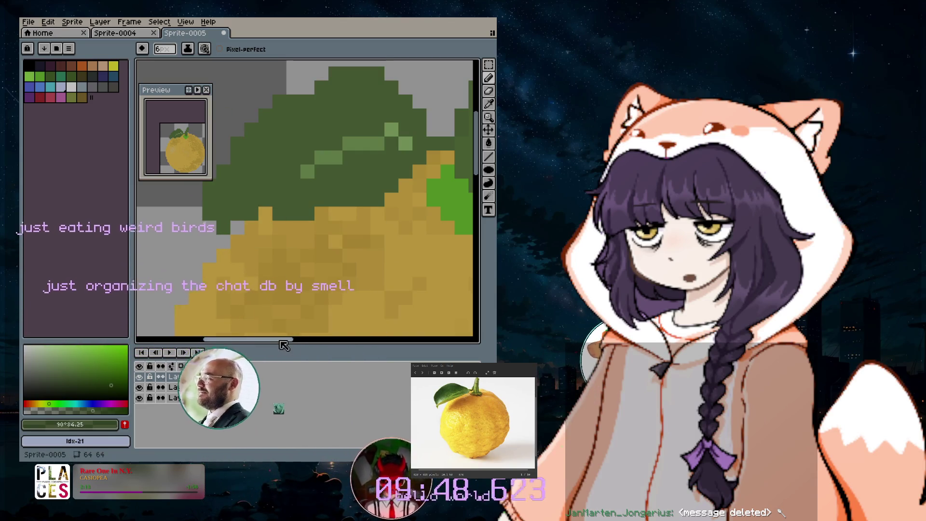
pyautogui.hscroll(-2, 309, 197)
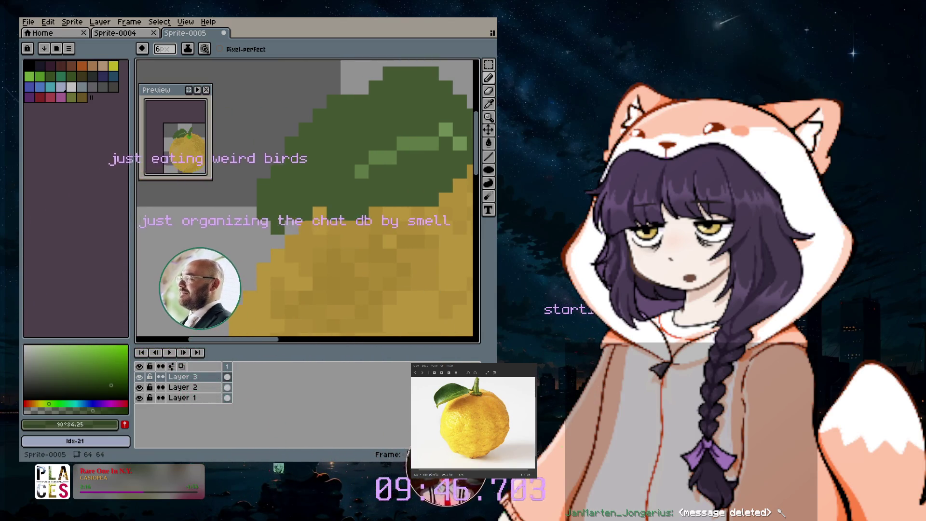
pyautogui.click(286, 182)
pyautogui.hotkey('ctrl', 'z')
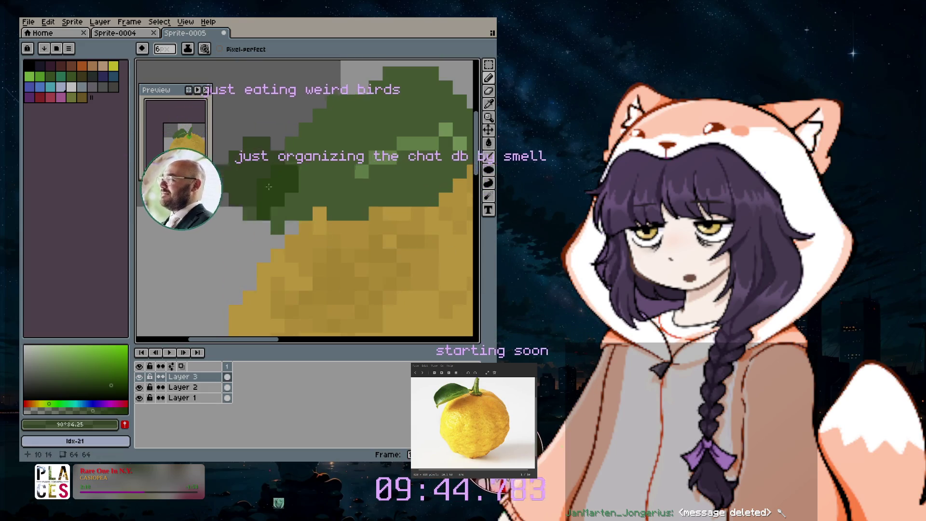
pyautogui.click(108, 382)
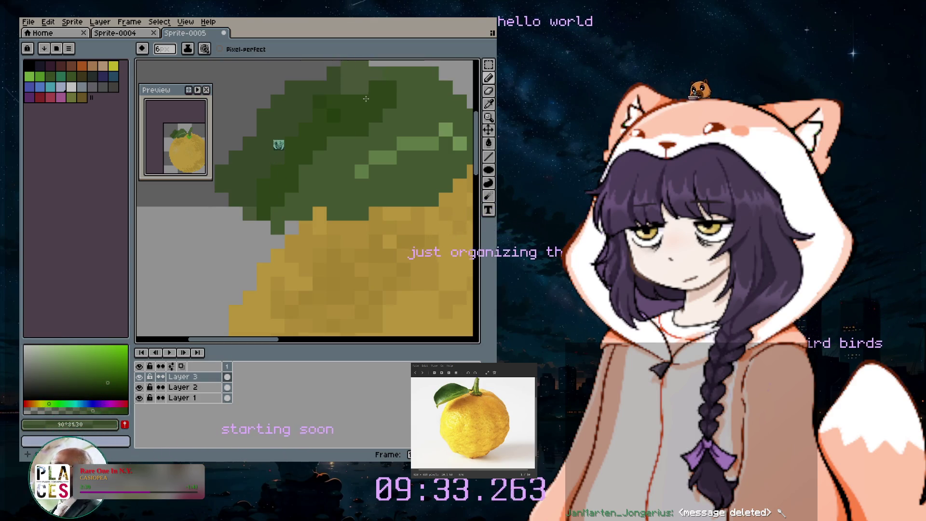
# - Erase the stray green pixels along the leaf's upper-left edge with an 8px eraser
pyautogui.press('e')
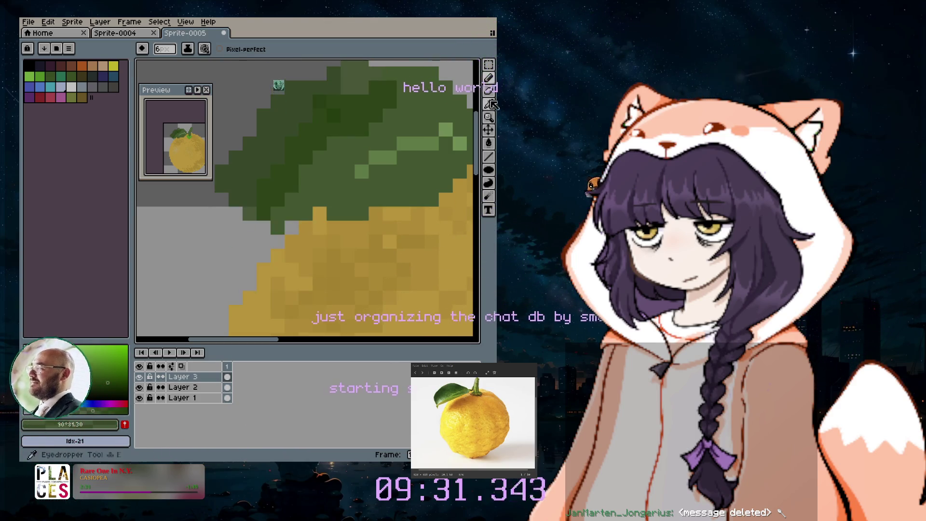
pyautogui.moveTo(262, 103); pyautogui.dragTo(202, 202)
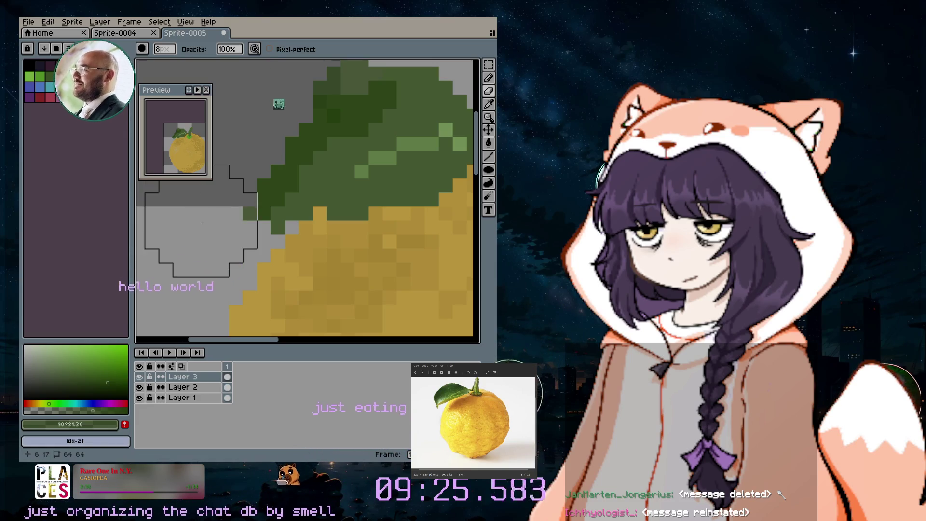
pyautogui.scroll(3, 327, 122)
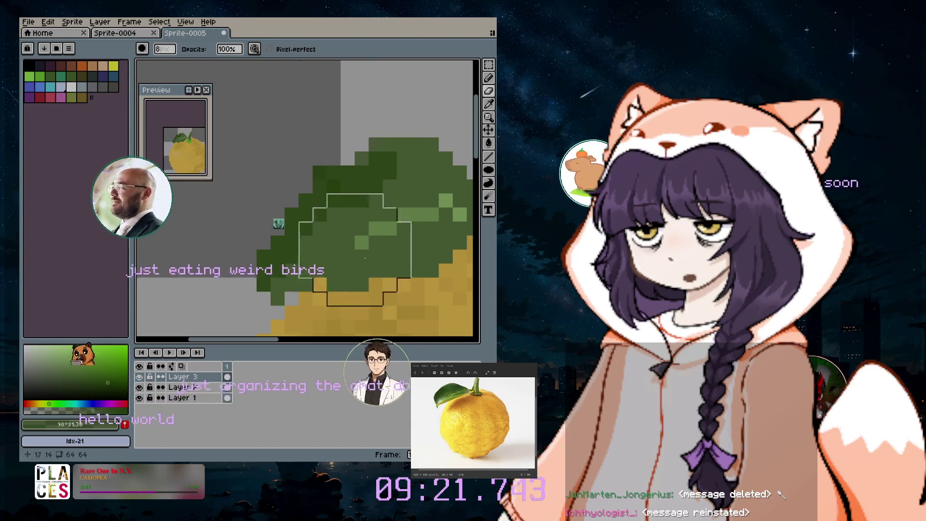
pyautogui.scroll(-1, 403, 258)
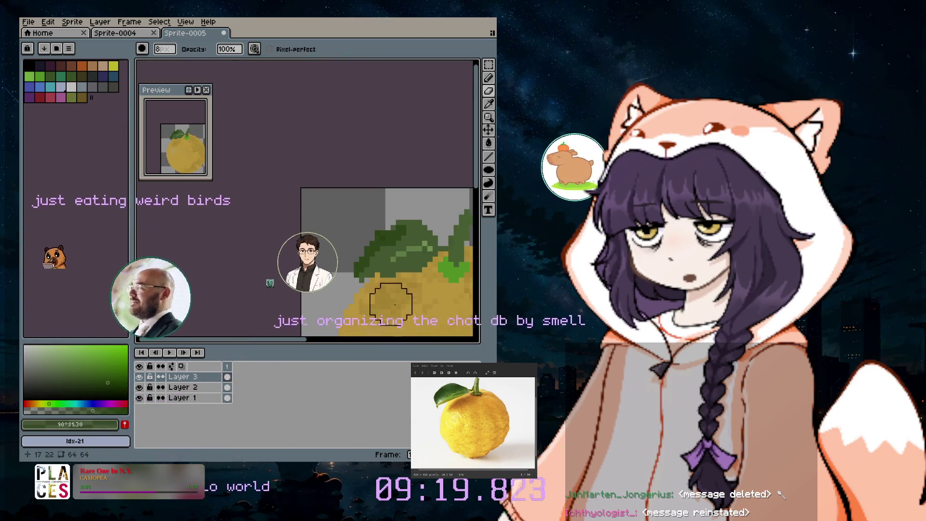
# - Switch to the Pencil and set a semi-transparent bright green as the drawing colour
pyautogui.scroll(1, 420, 126)
pyautogui.click(488, 78)
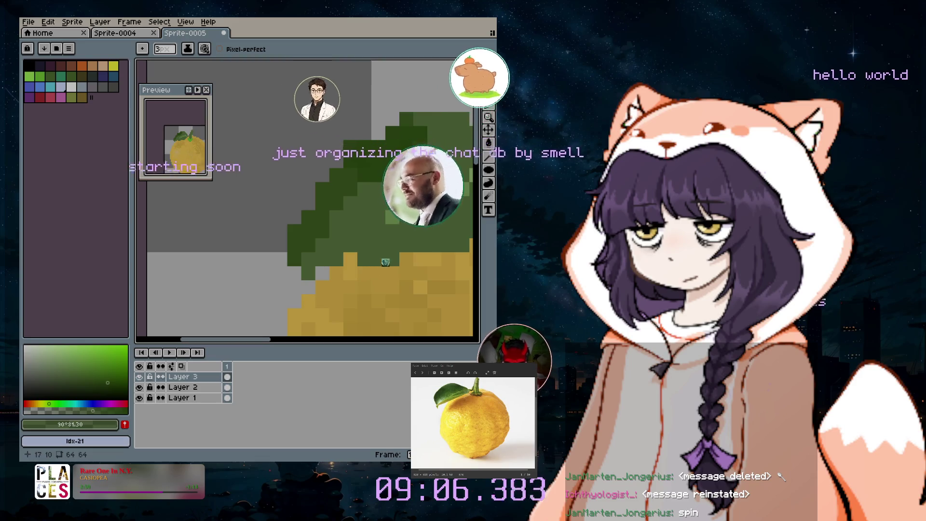
pyautogui.click(66, 377)
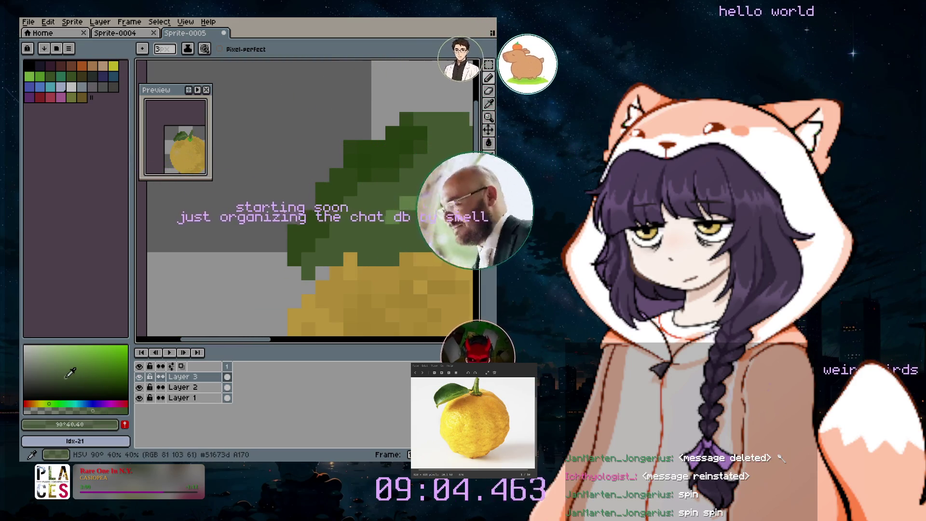
pyautogui.click(119, 357)
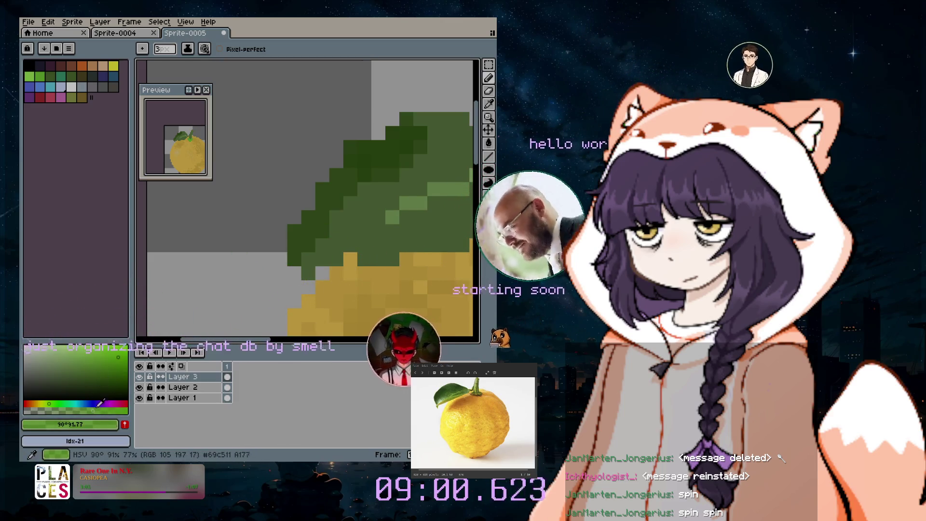
pyautogui.click(62, 410)
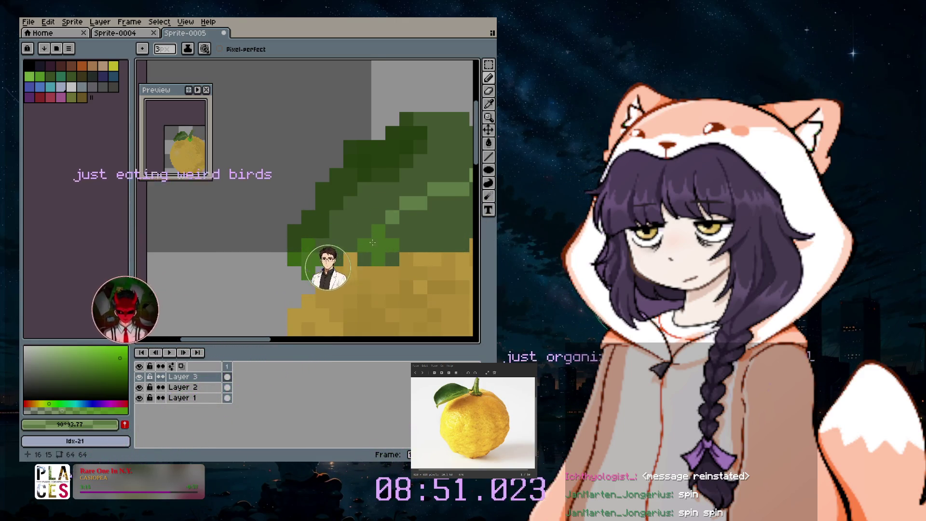
pyautogui.scroll(-2, 477, 167)
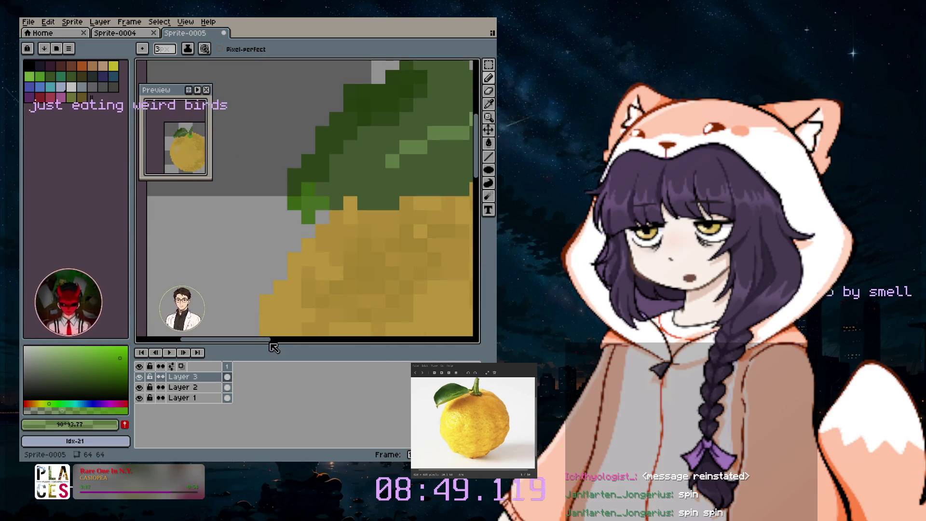
pyautogui.scroll(-4, 273, 342)
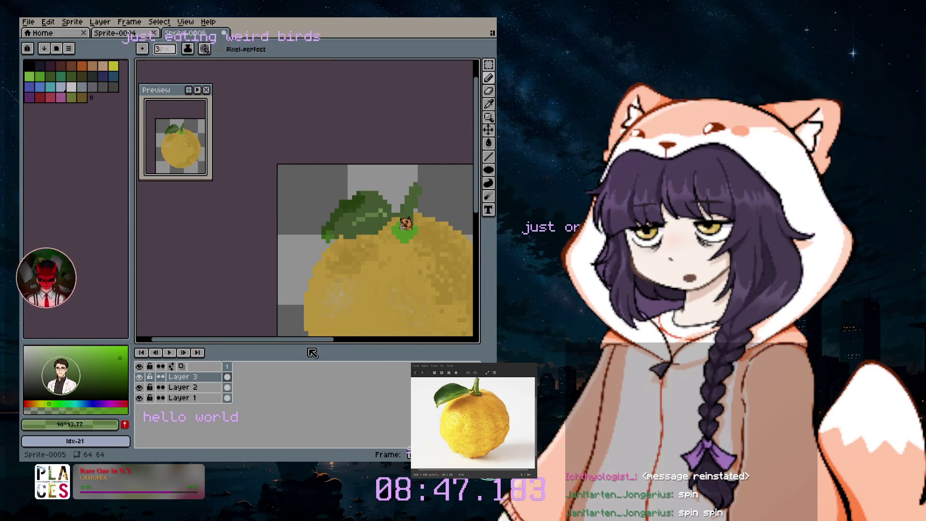
# - Sample the leaf's dark green, then shift it to a light yellow-green in the HSV box
pyautogui.scroll(-2, 342, 275)
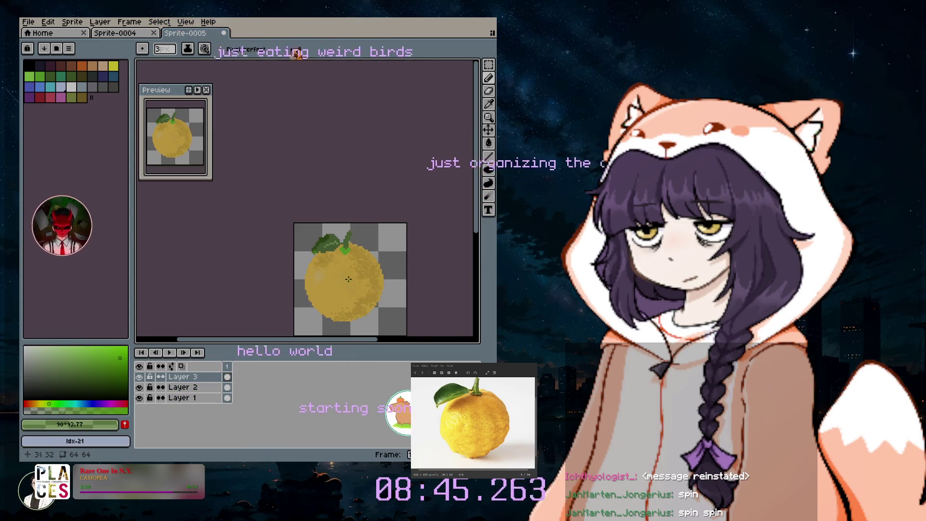
pyautogui.scroll(4, 351, 283)
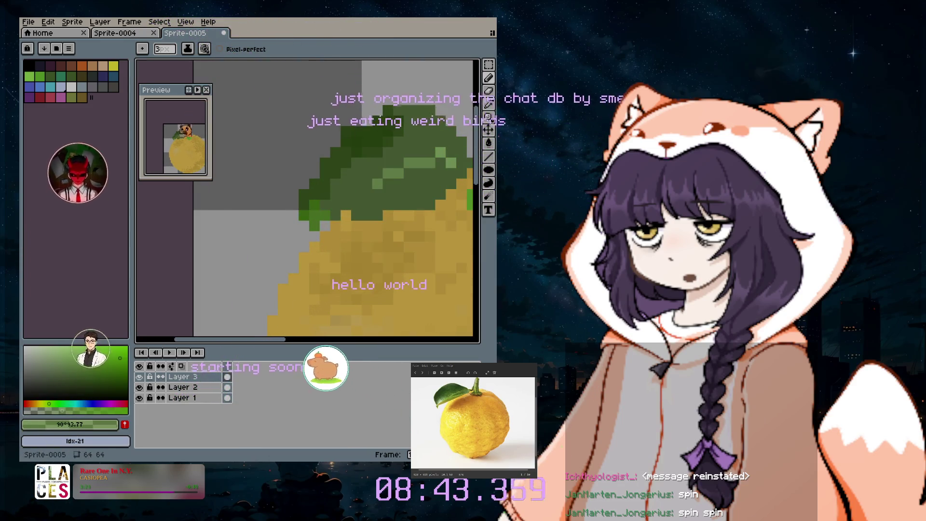
pyautogui.keyDown('alt'); pyautogui.click(408, 161); pyautogui.keyUp('alt')
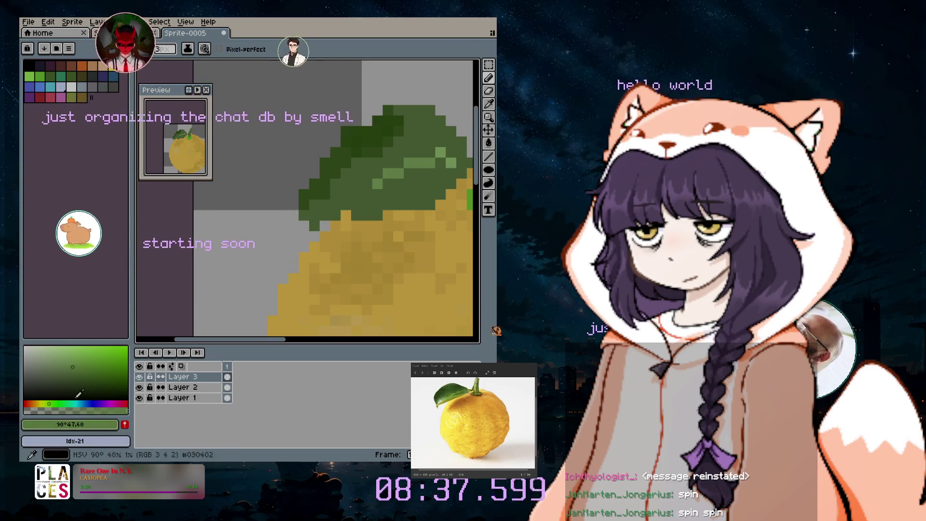
pyautogui.moveTo(88, 392); pyautogui.dragTo(42, 410)
pyautogui.click(92, 353)
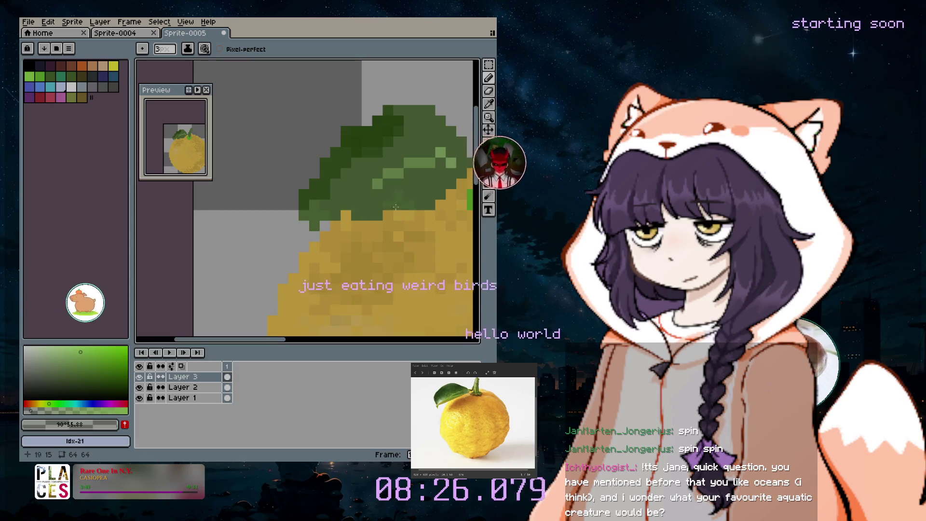
pyautogui.scroll(-3, 400, 297)
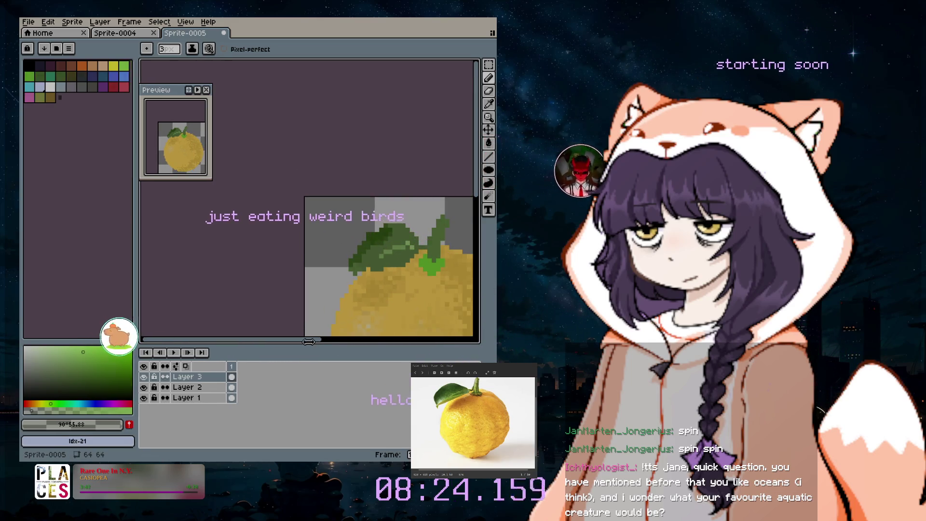
pyautogui.moveTo(308, 339); pyautogui.dragTo(364, 340)
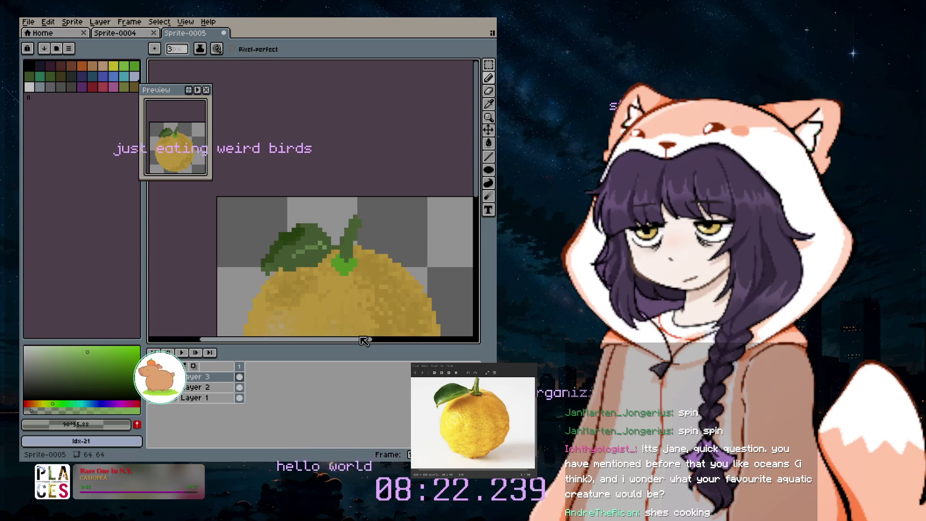